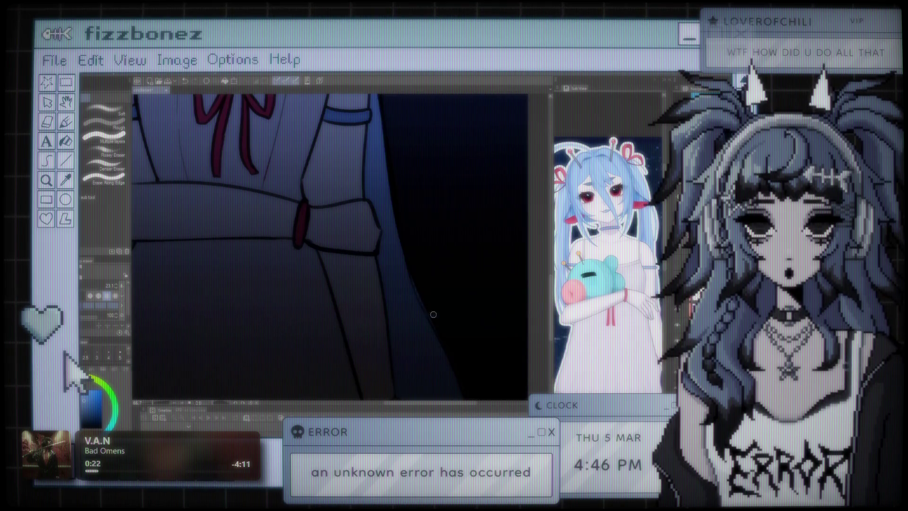
# Bring the girl's shoulder and hair into view and shift the illustration slightly left
pyautogui.scroll(-5, 441, 322)
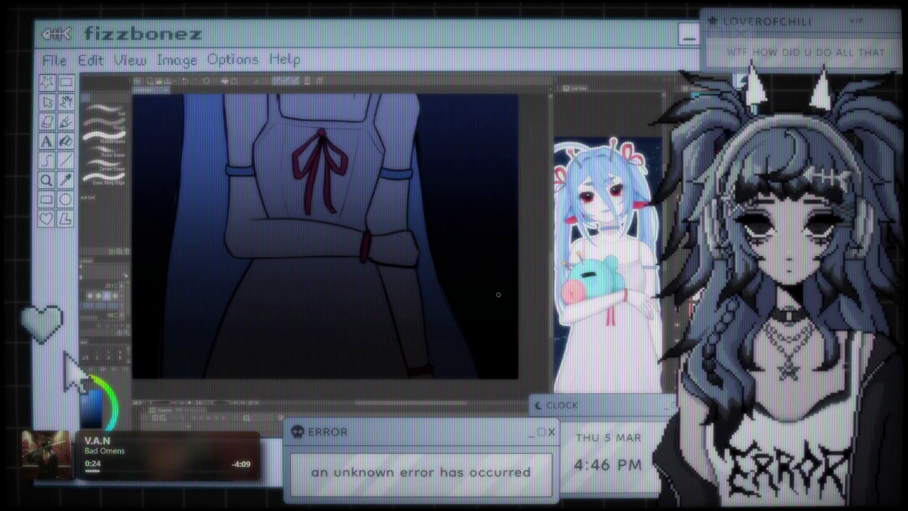
pyautogui.scroll(3, 306, 276)
pyautogui.scroll(2, 306, 276)
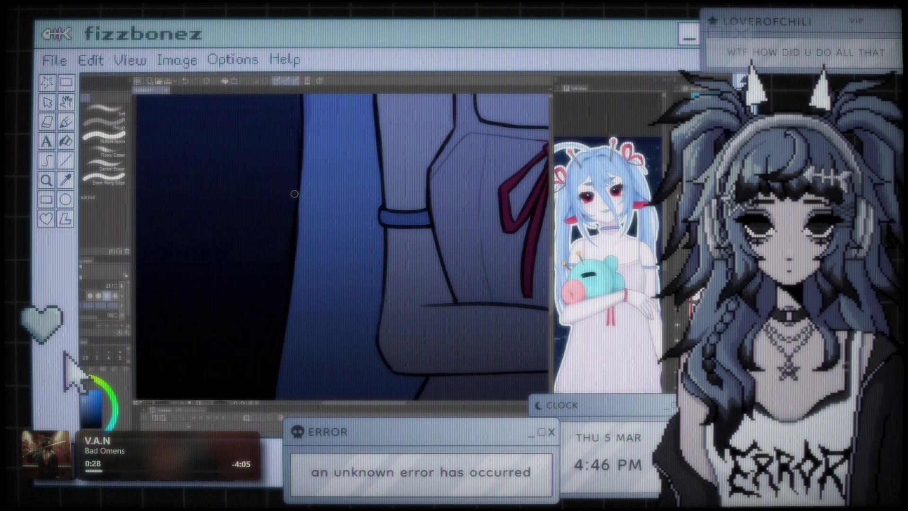
pyautogui.moveTo(297, 165); pyautogui.dragTo(299, 315)
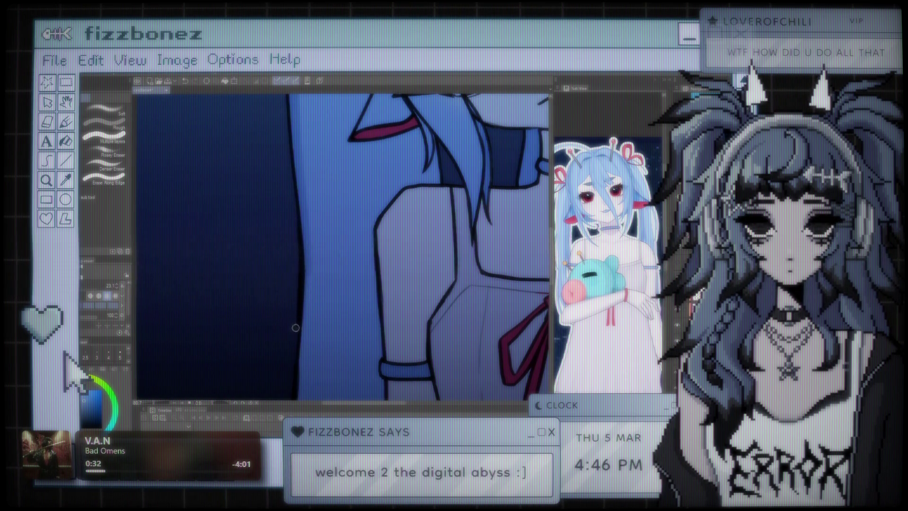
pyautogui.scroll(5, 298, 252)
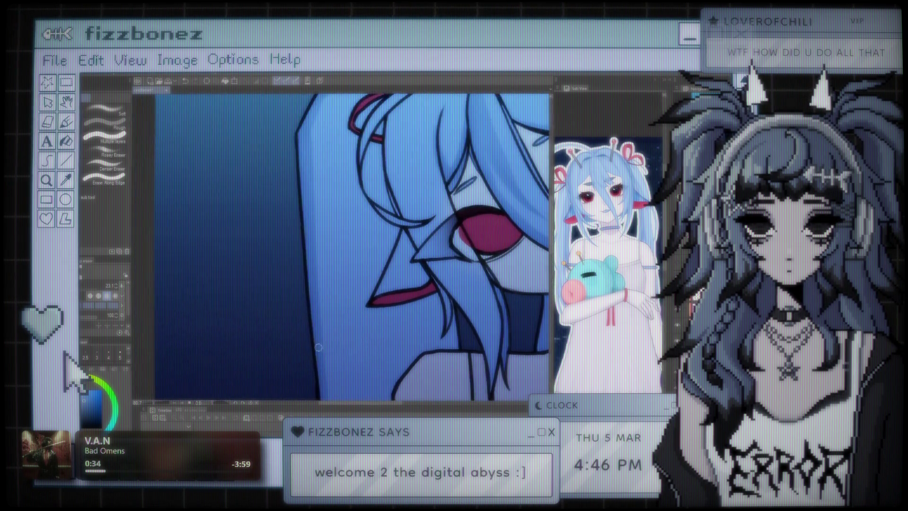
pyautogui.scroll(-5, 290, 290)
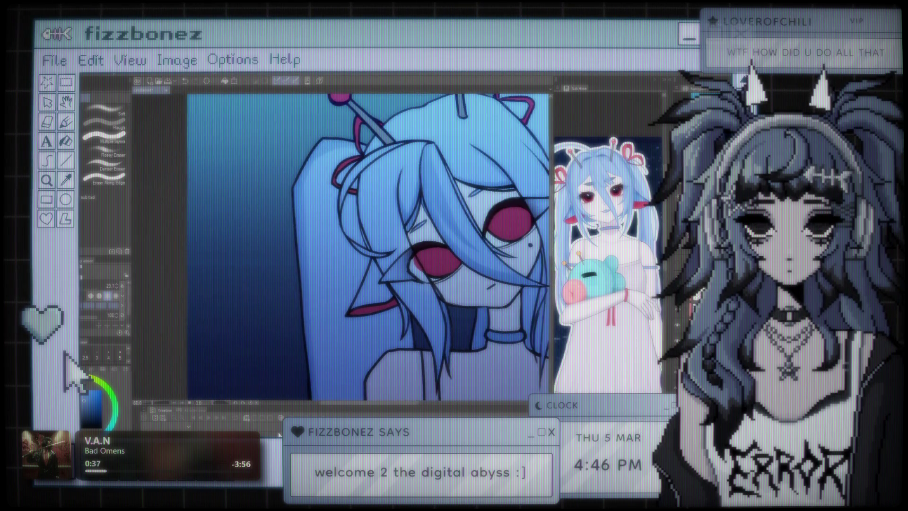
pyautogui.scroll(-3, 406, 239)
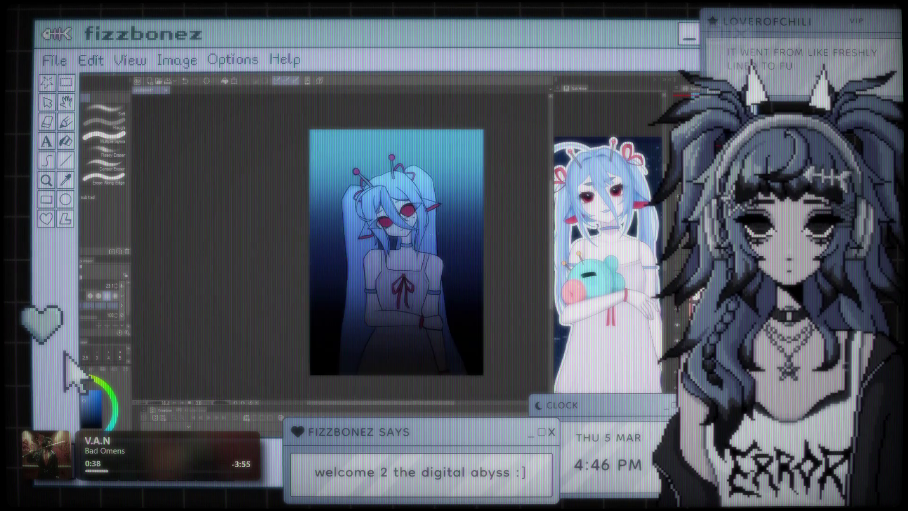
pyautogui.scroll(3, 396, 213)
pyautogui.scroll(2, 364, 236)
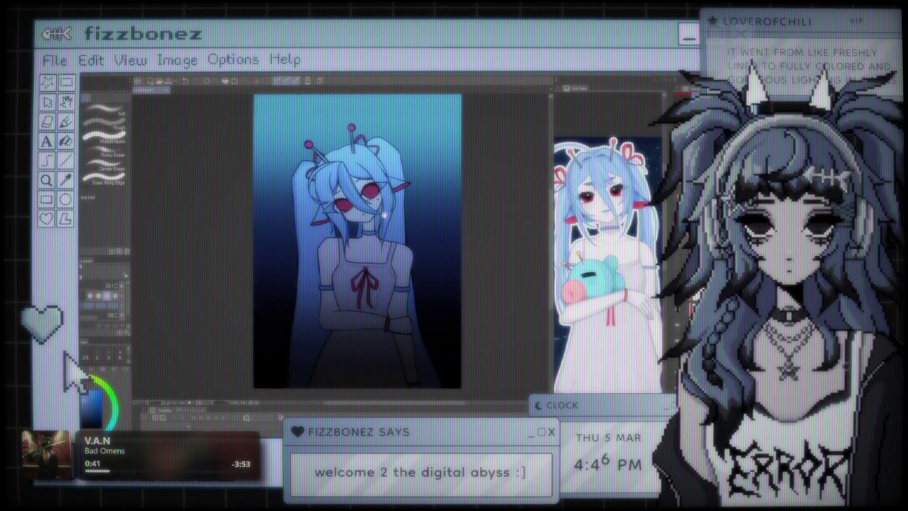
pyautogui.moveTo(396, 217); pyautogui.dragTo(387, 217)
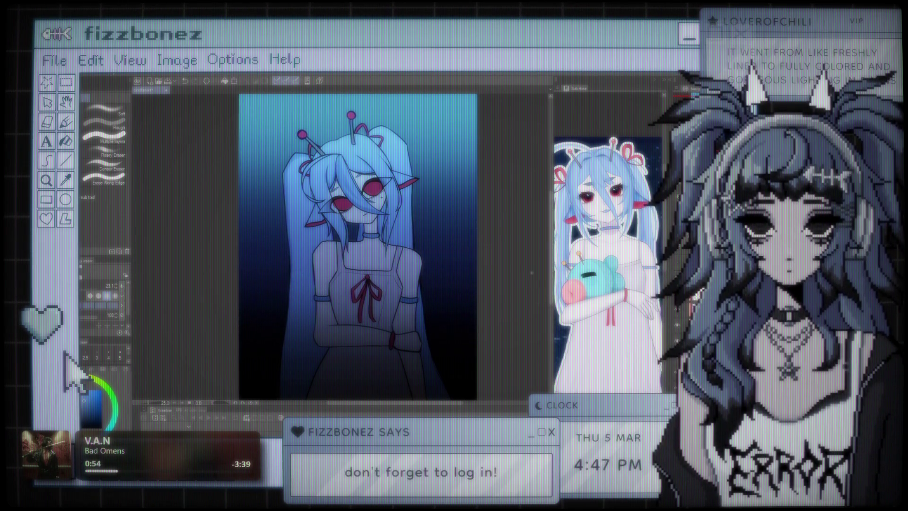
pyautogui.scroll(-3, 358, 246)
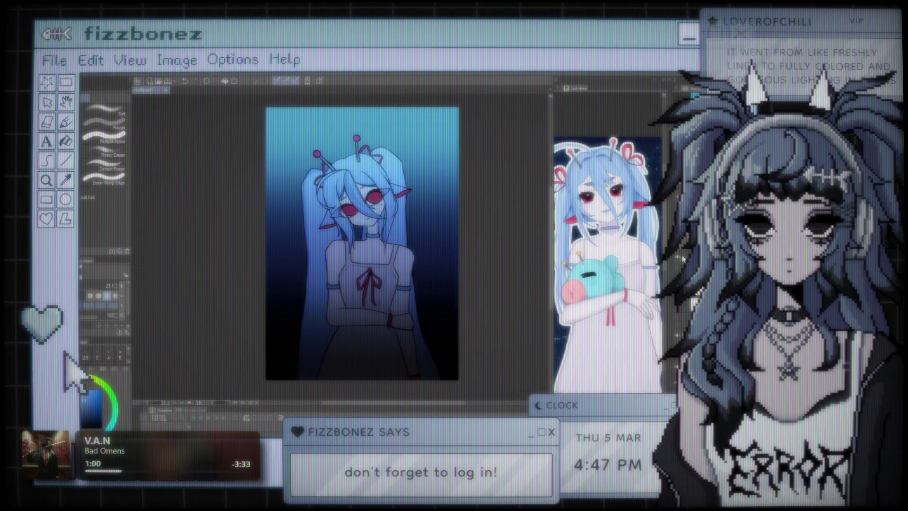
# Undo back to the plain white background, then redo the blue fill, gradient and shading to compare
pyautogui.hotkey('ctrl', 'z')
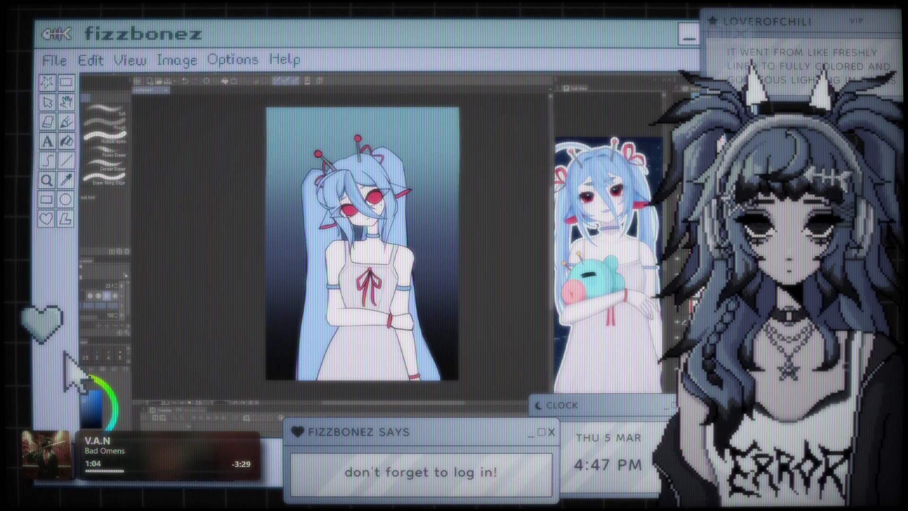
pyautogui.hotkey('ctrl', 'z')
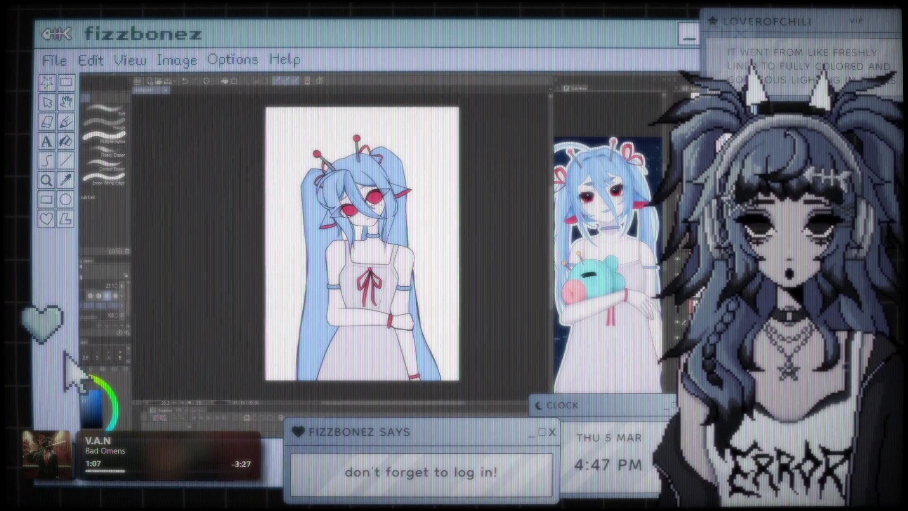
pyautogui.hotkey('ctrl', 'y')
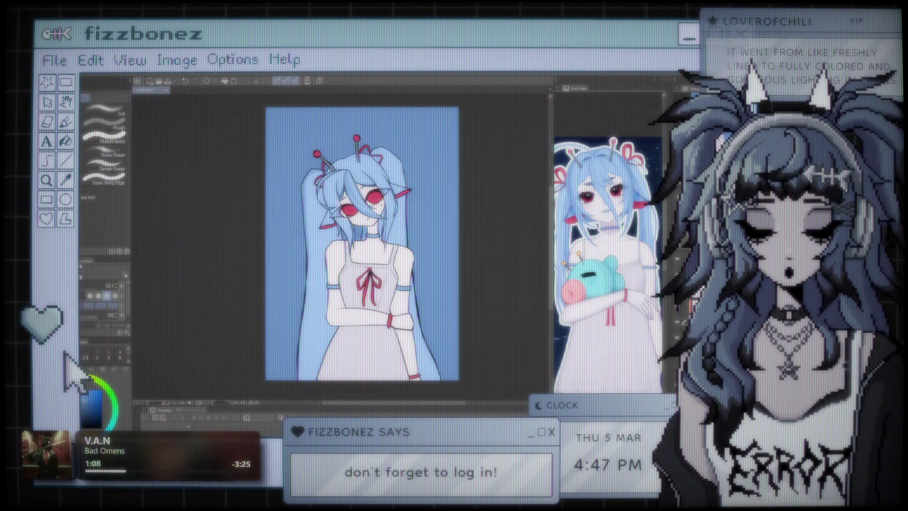
pyautogui.hotkey('ctrl', 'y')
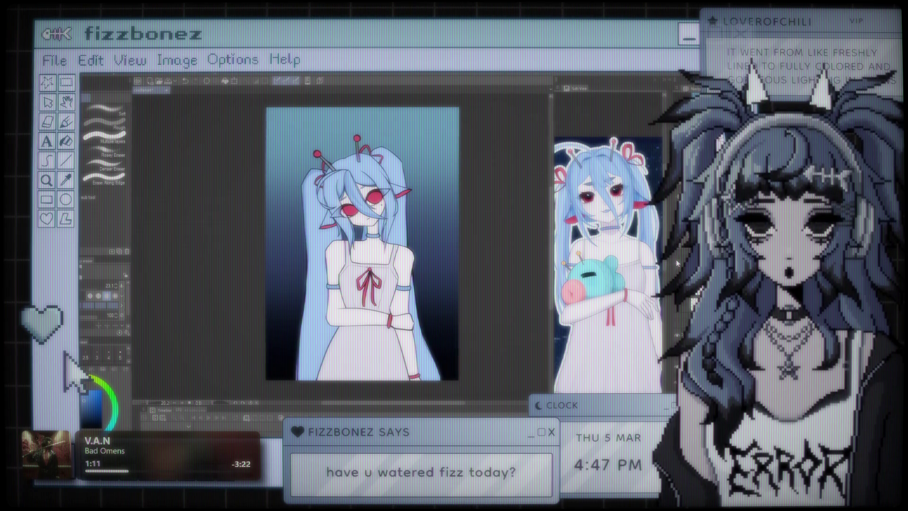
pyautogui.hotkey('ctrl', 'y')
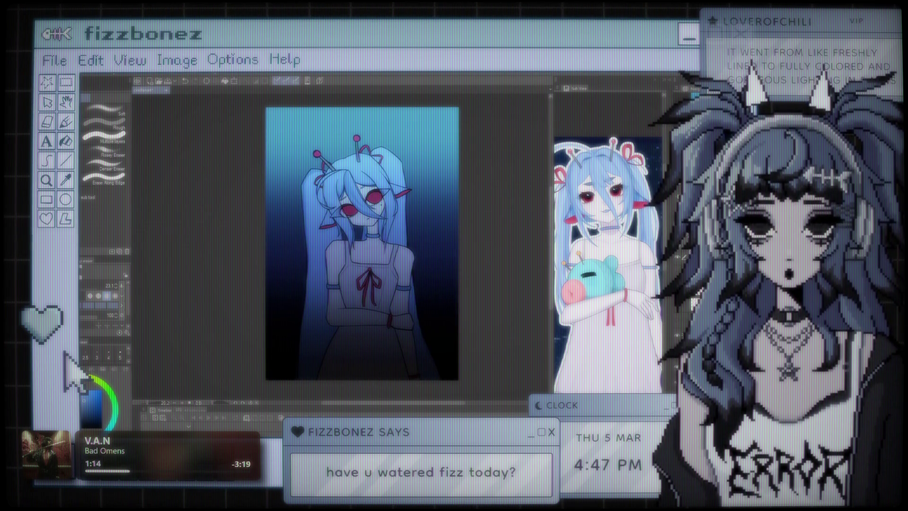
# Zoom in slightly on the illustration and fine-tune the view
pyautogui.hotkey('ctrl', '+')
pyautogui.hotkey('ctrl', '-')
pyautogui.hotkey('ctrl', '-')
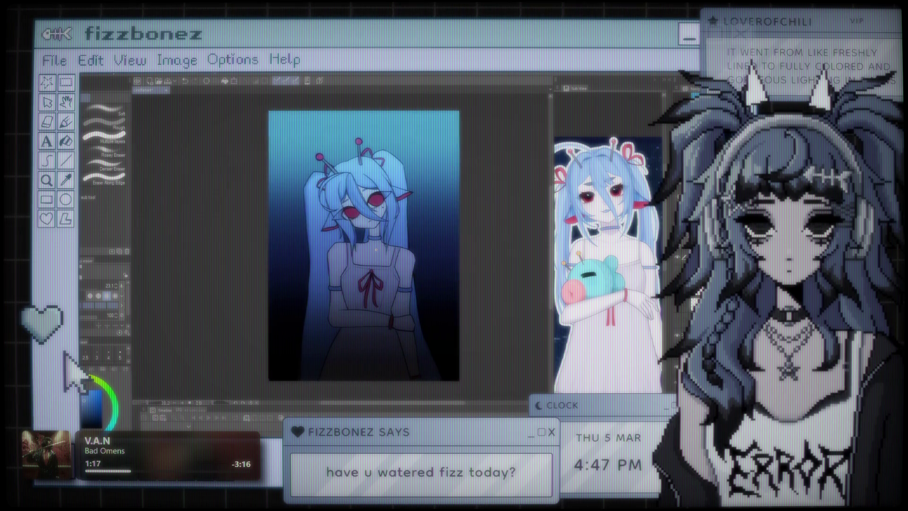
pyautogui.hotkey('ctrl', '+')
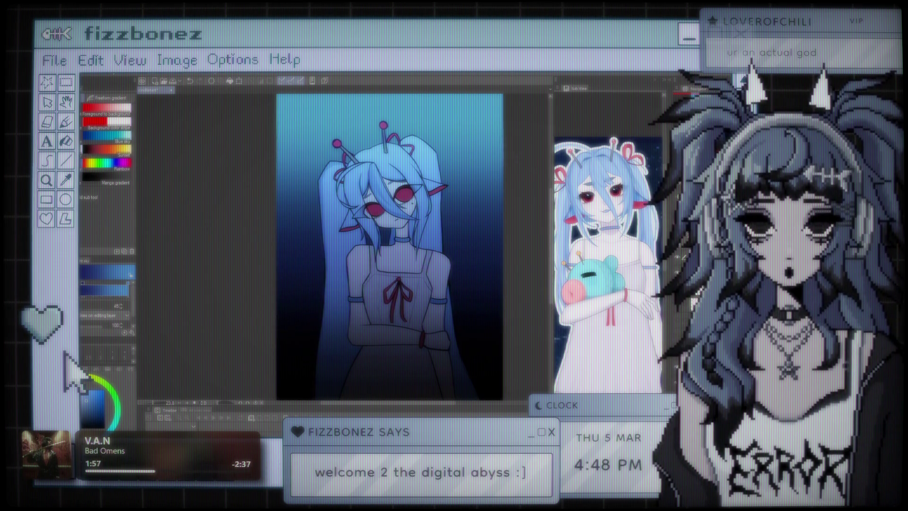
pyautogui.scroll(-1, 134, 303)
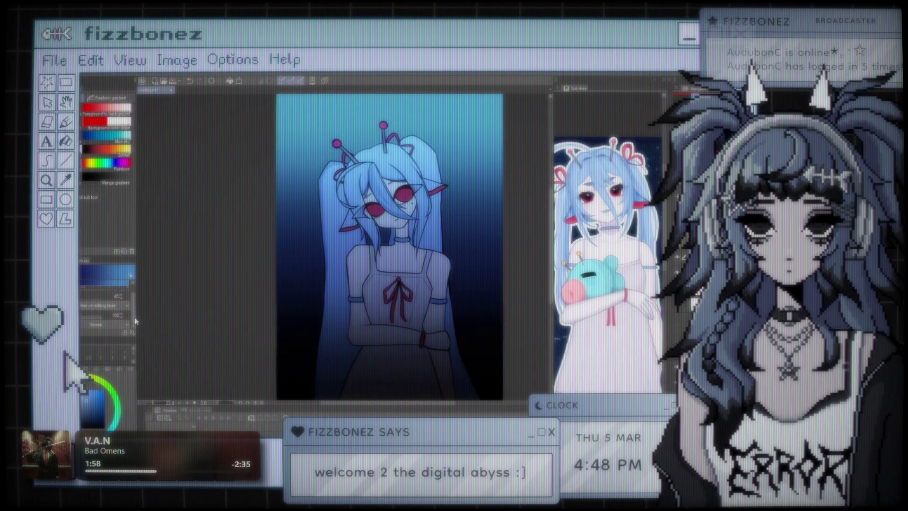
pyautogui.scroll(1, 124, 322)
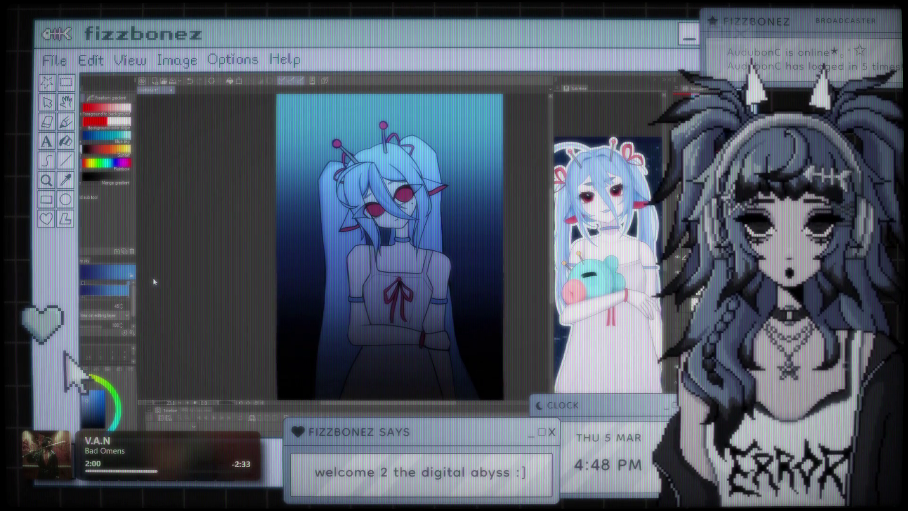
pyautogui.click(109, 97)
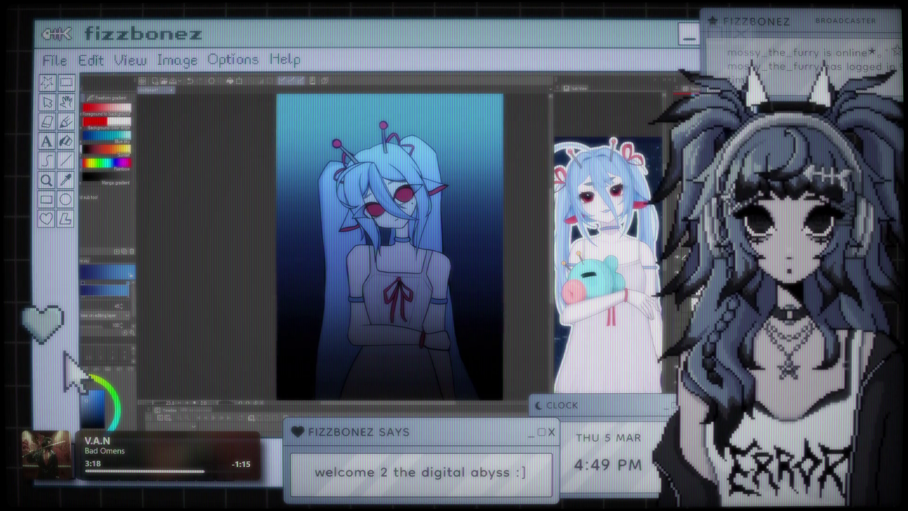
# Pan the illustration left and zoom to re-centre it on the canvas
pyautogui.scroll(-1, 370, 221)
pyautogui.moveTo(410, 221); pyautogui.dragTo(370, 222)
pyautogui.scroll(4, 370, 221)
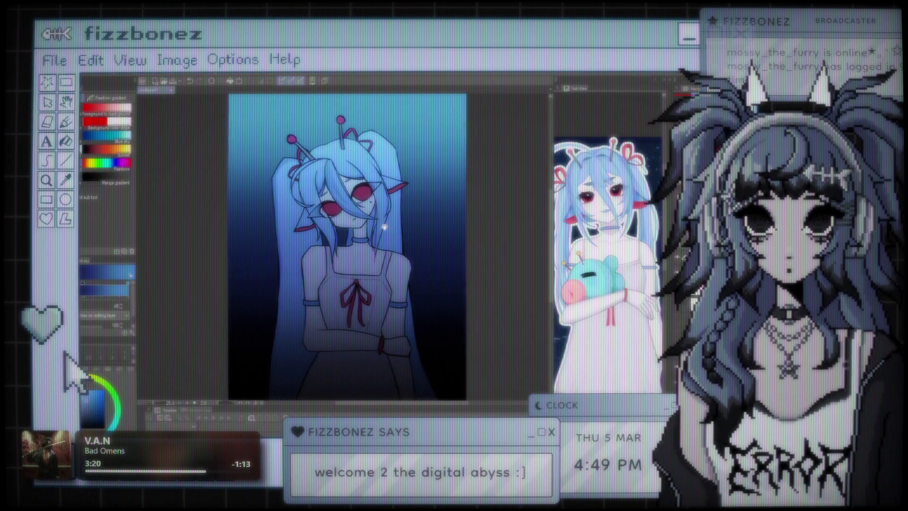
pyautogui.scroll(3, 354, 189)
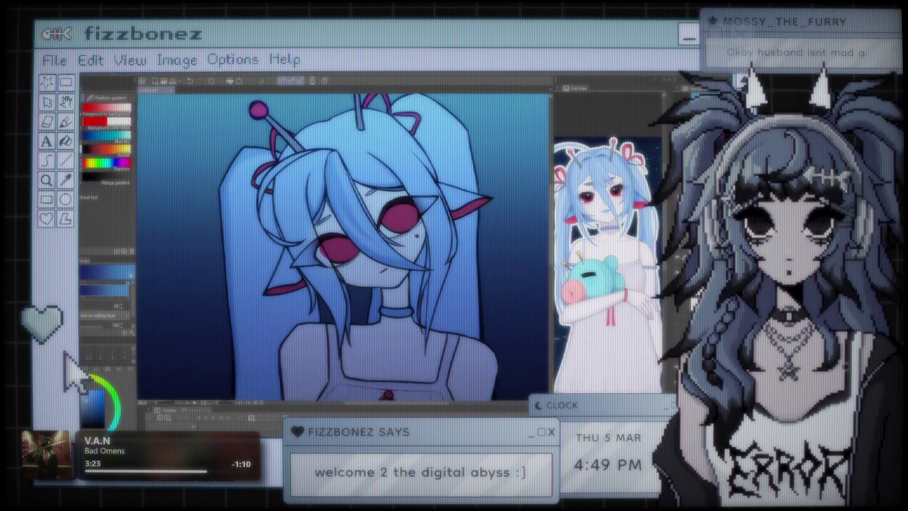
pyautogui.scroll(-4, 369, 236)
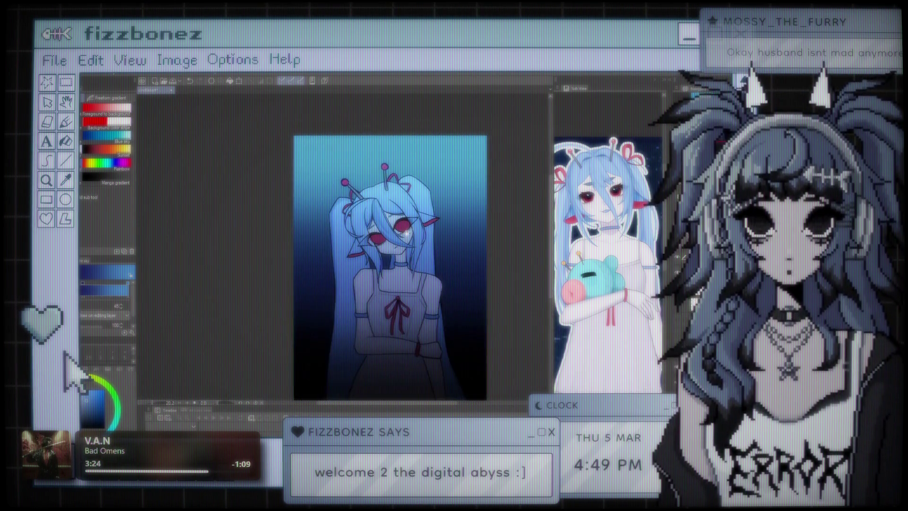
pyautogui.scroll(2, 369, 236)
pyautogui.scroll(1, 368, 237)
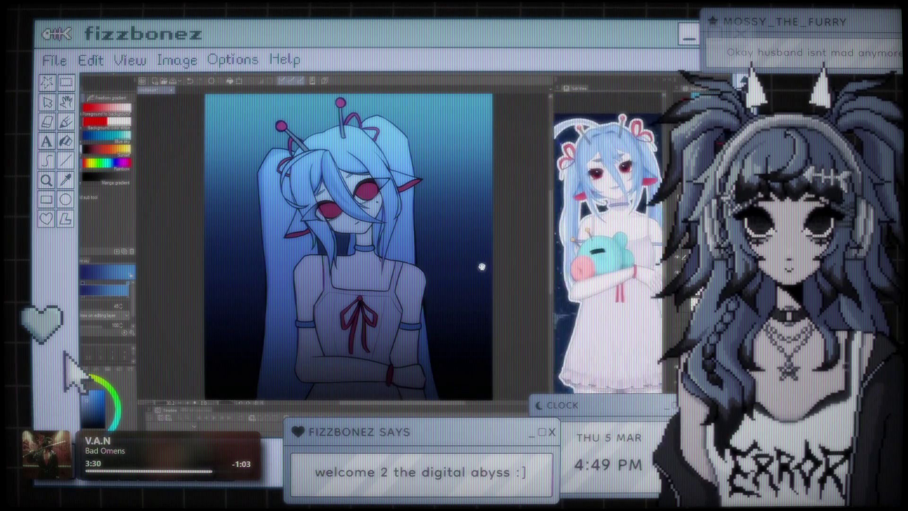
pyautogui.scroll(-1, 485, 277)
pyautogui.scroll(1, 484, 277)
pyautogui.scroll(2, 484, 277)
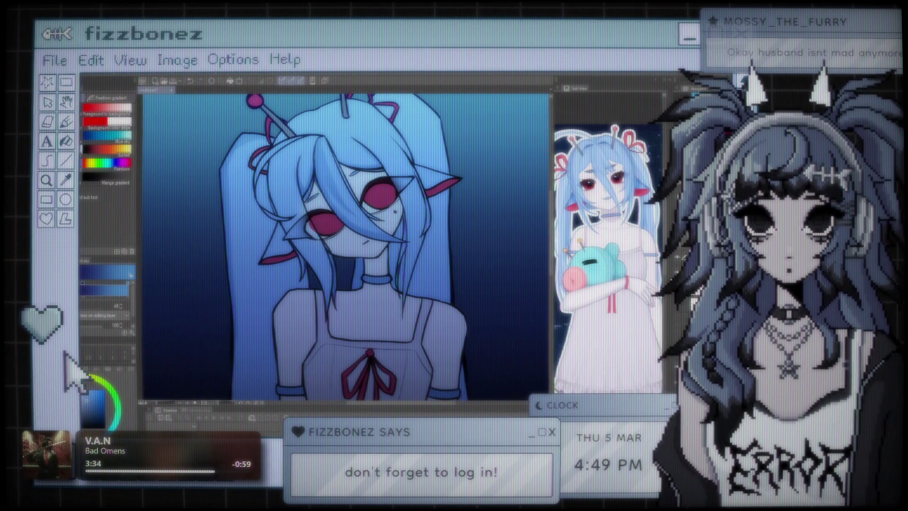
pyautogui.scroll(-3, 383, 248)
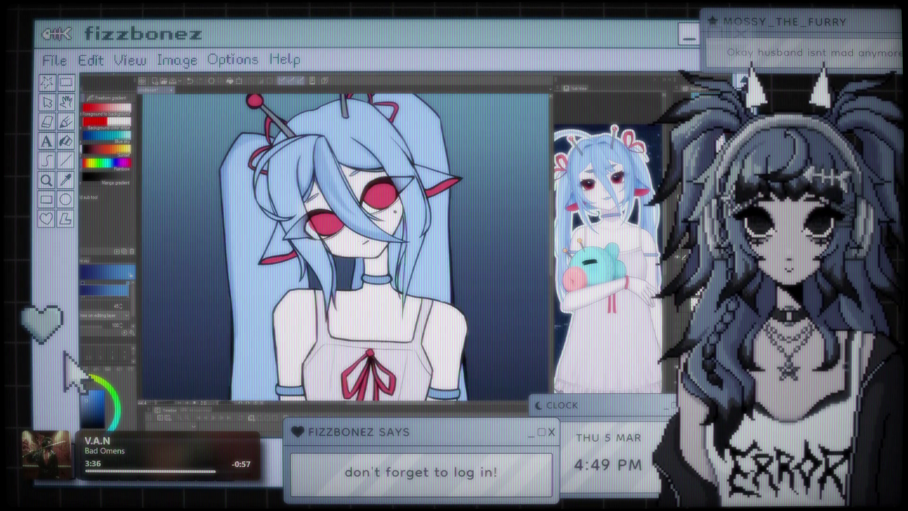
pyautogui.scroll(1, 383, 248)
pyautogui.scroll(3, 383, 248)
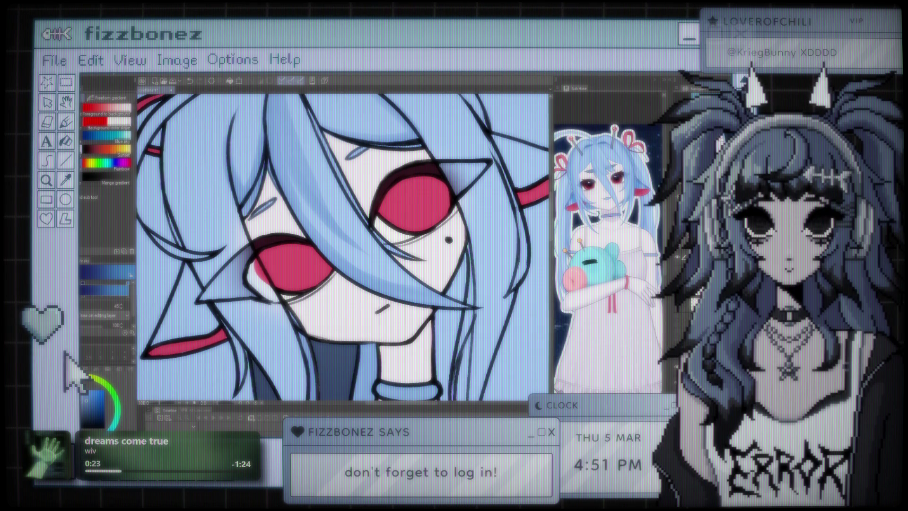
# Switch the Sub Tool palette to the painting brush presets
pyautogui.scroll(-3, 343, 248)
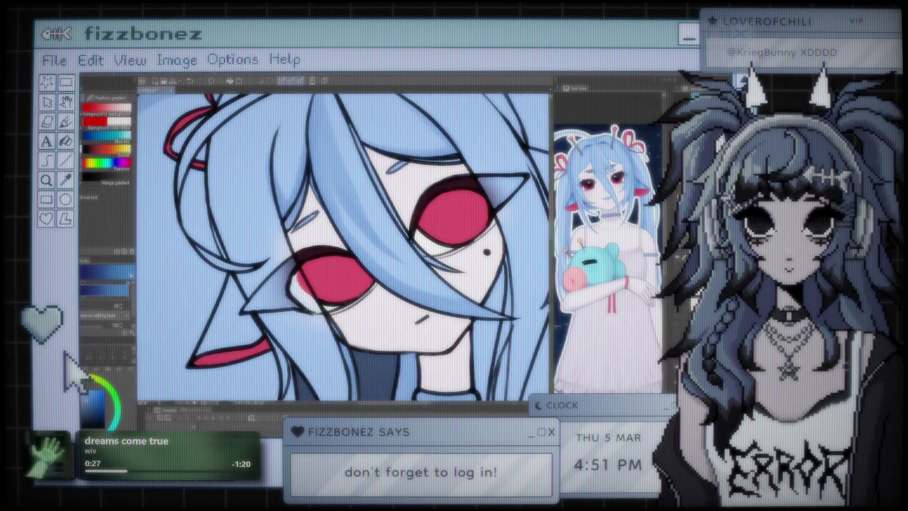
pyautogui.scroll(-3, 345, 248)
pyautogui.scroll(-2, 343, 248)
pyautogui.scroll(4, 343, 248)
pyautogui.scroll(2, 341, 249)
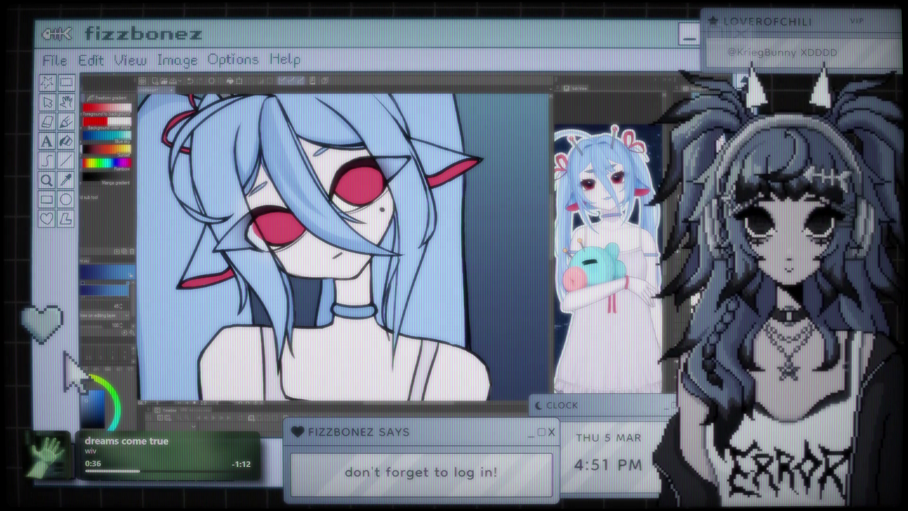
pyautogui.click(117, 97)
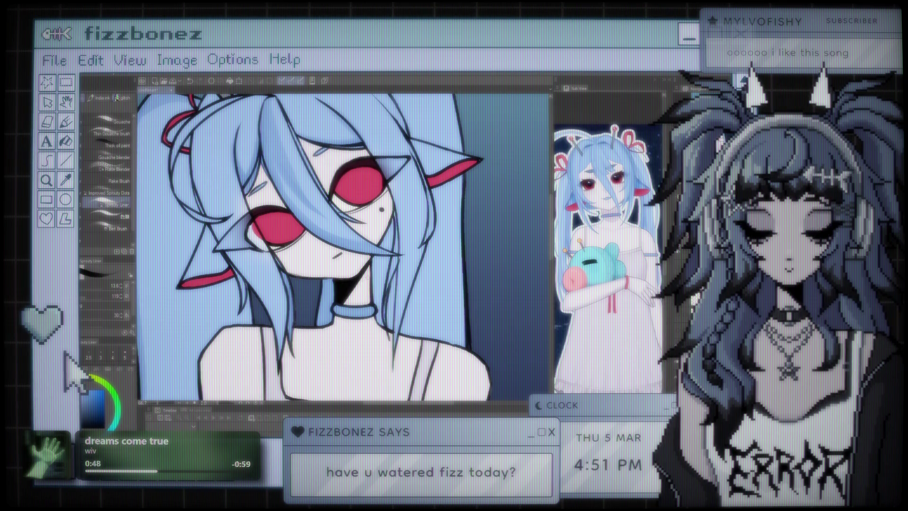
# Zoom out to see the whole figure, then back in on the face and torso
pyautogui.hotkey('ctrl', '0')
pyautogui.hotkey('ctrl', '-')
pyautogui.hotkey('ctrl', '-')
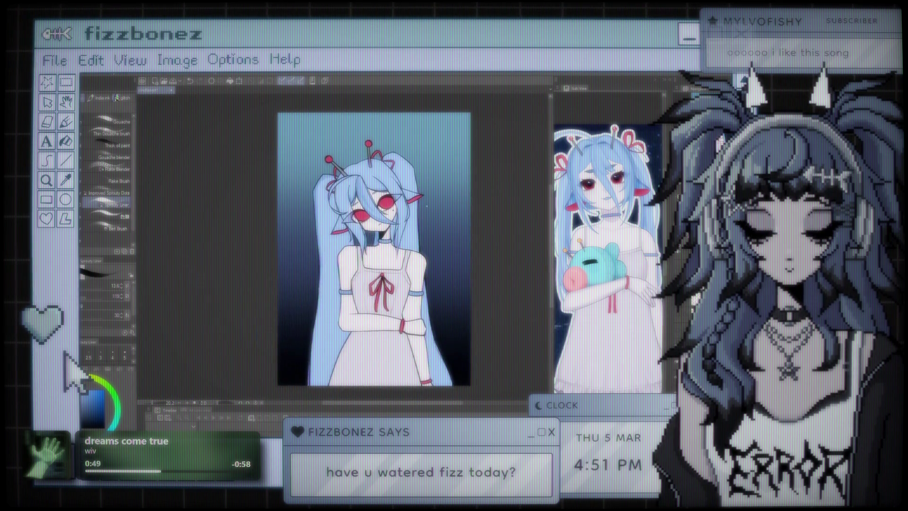
pyautogui.hotkey('ctrl', '+')
pyautogui.hotkey('ctrl', '+')
pyautogui.hotkey('ctrl', '+')
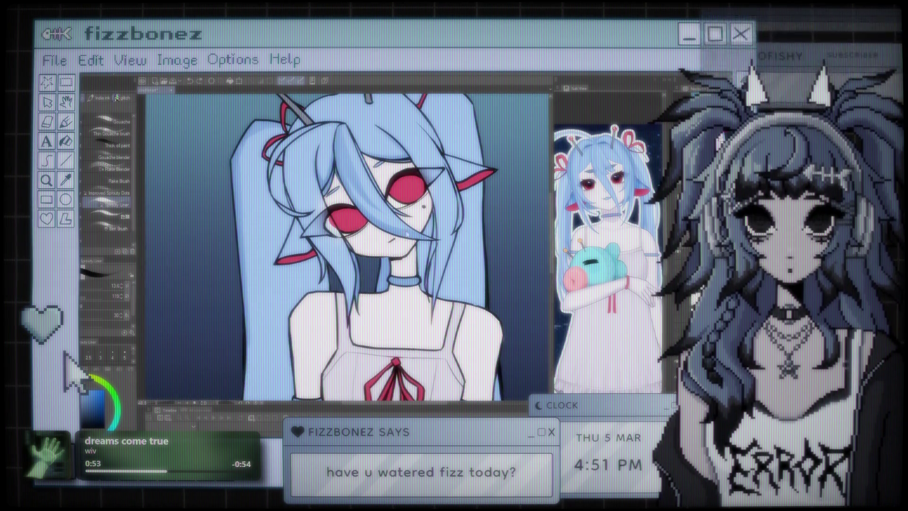
pyautogui.hotkey('ctrl', '+')
pyautogui.hotkey('ctrl', '+')
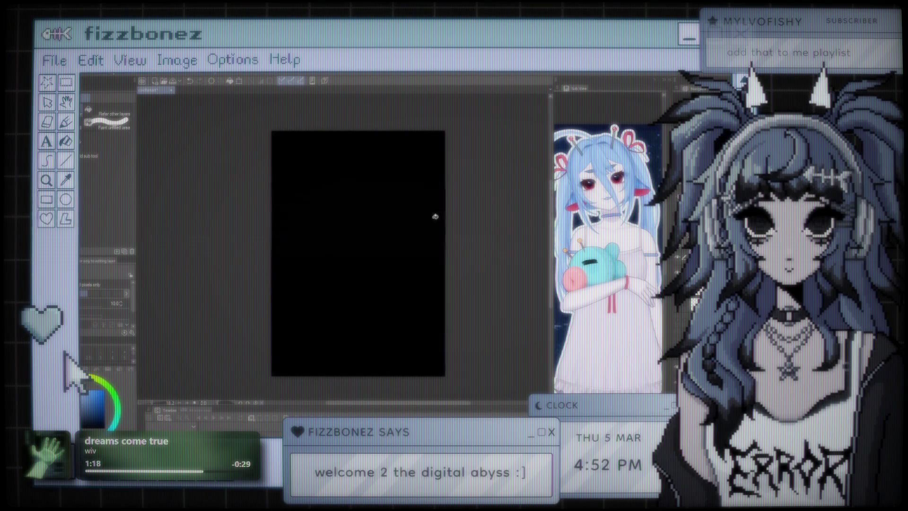
# Switch to a very large eraser and erase the black over the character to reveal her
pyautogui.press('e')
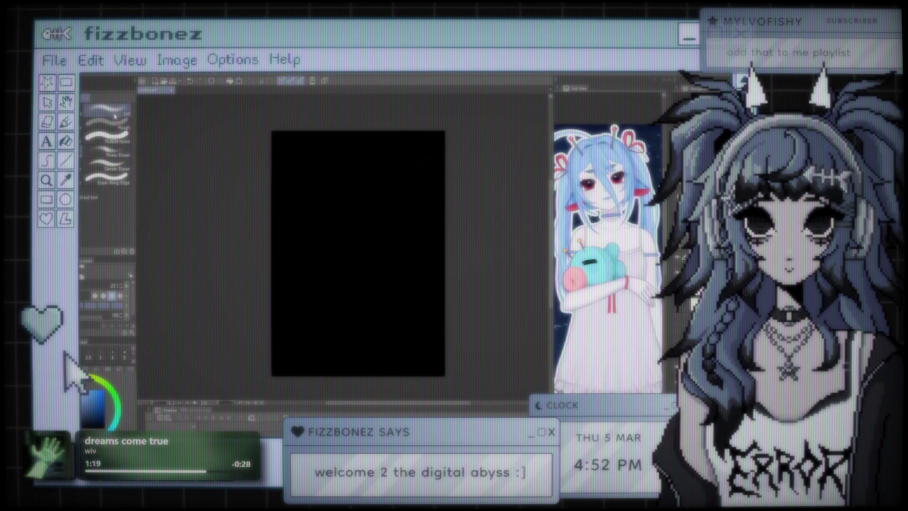
pyautogui.moveTo(99, 292); pyautogui.dragTo(105, 292)
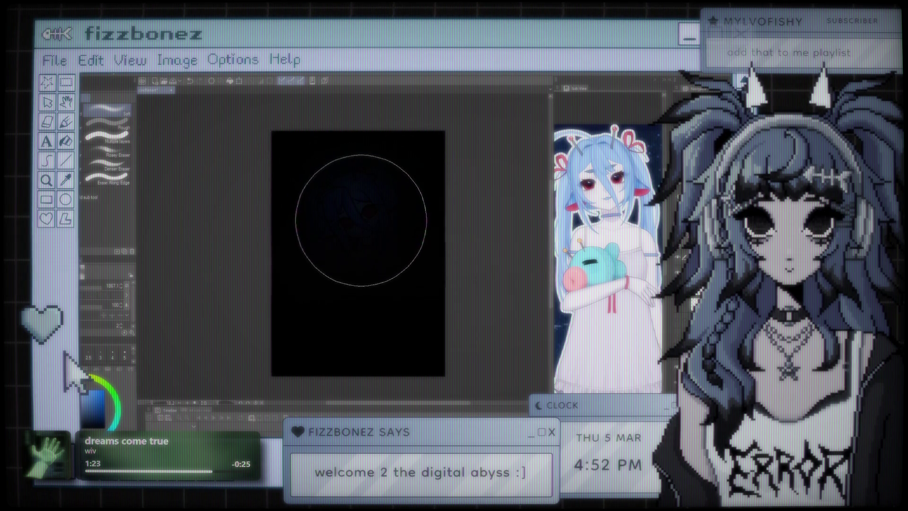
pyautogui.moveTo(363, 223)
pyautogui.mouseDown()
pyautogui.moveTo(362, 229)
pyautogui.moveTo(346, 222)
pyautogui.moveTo(345, 196)
pyautogui.moveTo(397, 216)
pyautogui.moveTo(386, 175)
pyautogui.moveTo(330, 193)
pyautogui.moveTo(331, 223)
pyautogui.moveTo(365, 213)
pyautogui.moveTo(384, 238)
pyautogui.moveTo(355, 232)
pyautogui.moveTo(345, 253)
pyautogui.moveTo(355, 354)
pyautogui.moveTo(333, 331)
pyautogui.moveTo(350, 329)
pyautogui.moveTo(318, 325)
pyautogui.moveTo(334, 331)
pyautogui.moveTo(420, 269)
pyautogui.moveTo(355, 218)
pyautogui.moveTo(372, 202)
pyautogui.mouseUp()
# Undo and redo the vignette to compare it against the brighter image, keeping the dark version
pyautogui.hotkey('ctrl', 'z')
pyautogui.hotkey('ctrl', 'z')
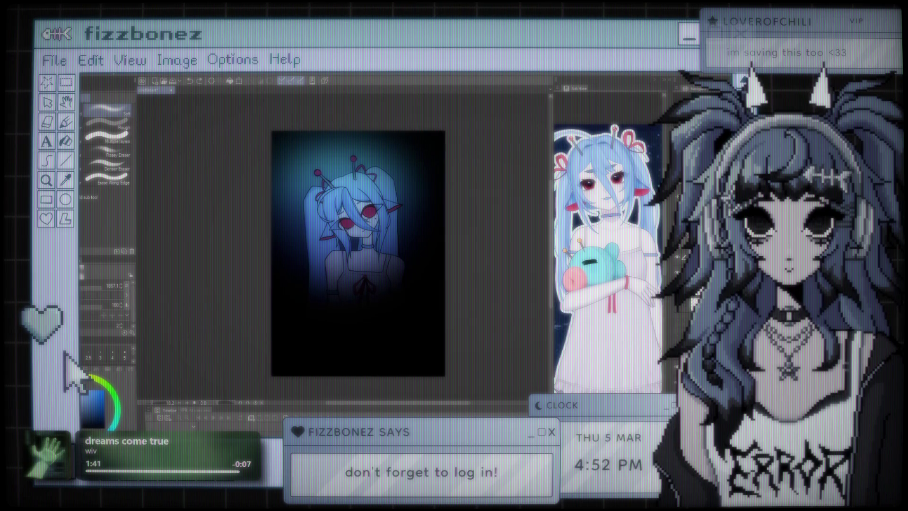
pyautogui.hotkey('ctrl', 'z')
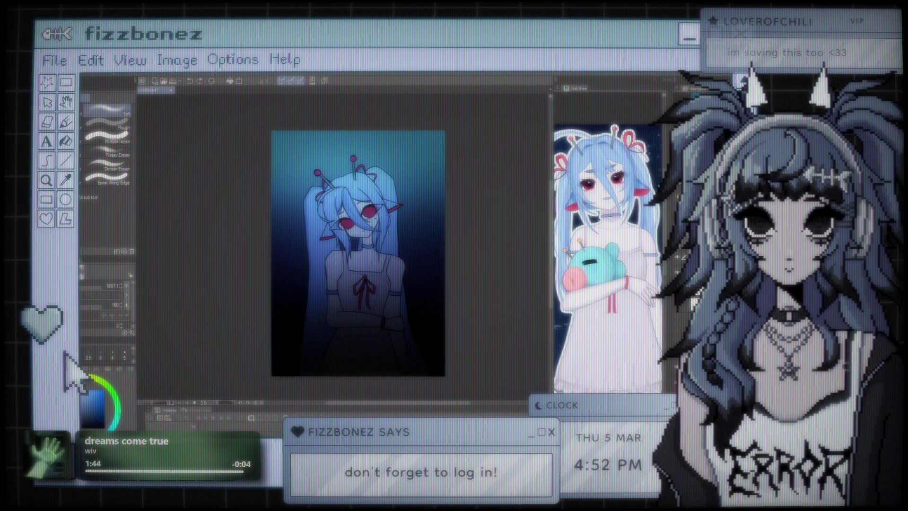
pyautogui.hotkey('ctrl', 'y')
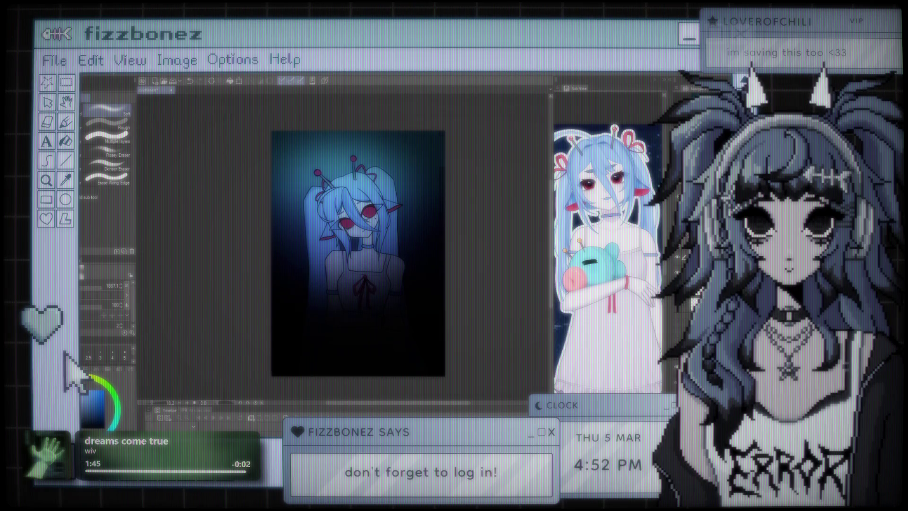
pyautogui.hotkey('ctrl', 'y')
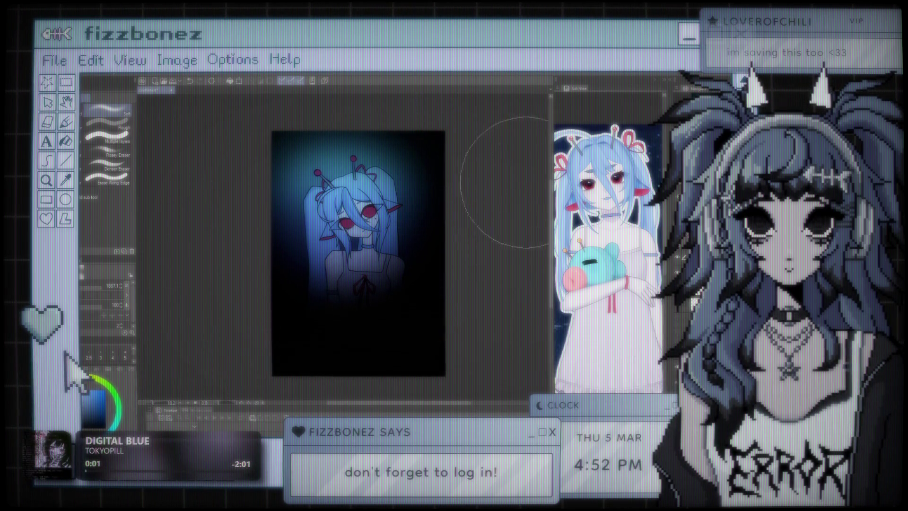
# Undo the earlier darkening, then paint over the lower canvas with a size-2000 brush
pyautogui.hotkey('ctrl', 'z')
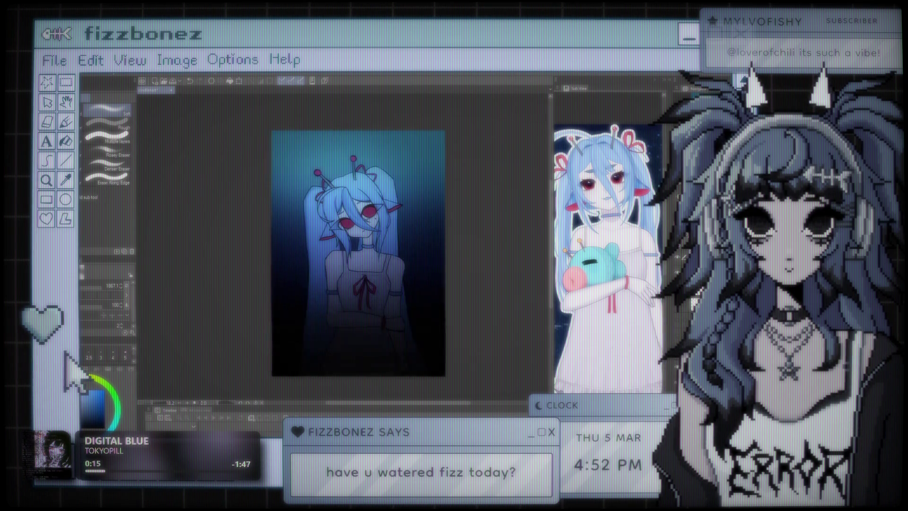
pyautogui.press(']')
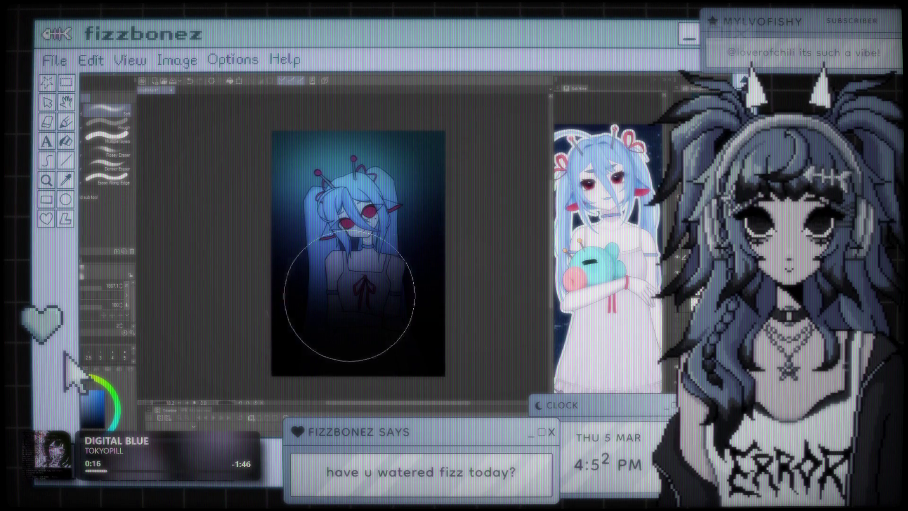
pyautogui.moveTo(268, 294)
pyautogui.mouseDown()
pyautogui.moveTo(406, 375)
pyautogui.moveTo(324, 384)
pyautogui.moveTo(480, 334)
pyautogui.moveTo(472, 309)
pyautogui.moveTo(344, 355)
pyautogui.moveTo(517, 294)
pyautogui.moveTo(435, 294)
pyautogui.moveTo(278, 317)
pyautogui.mouseUp()
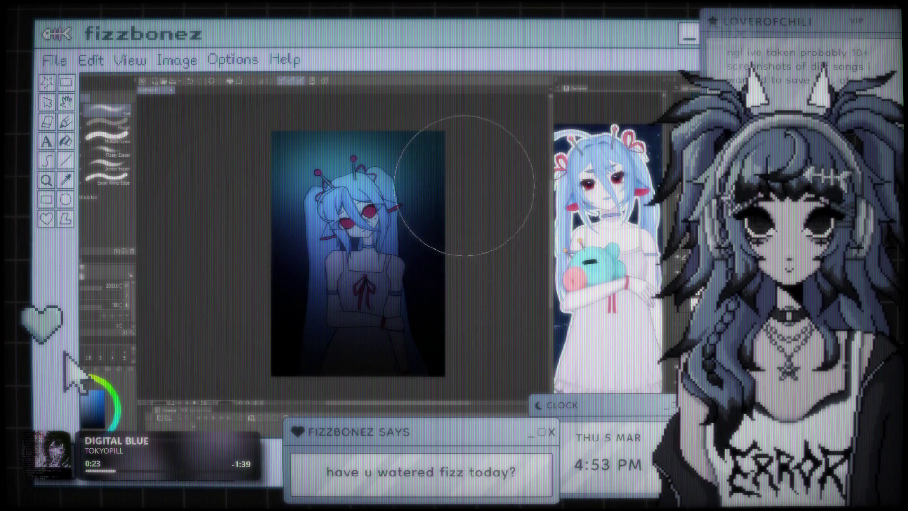
# Toggle the dark overlay layer's visibility and undo/redo to compare the image with and without the vignette
pyautogui.scroll(-2, 405, 181)
pyautogui.scroll(2, 405, 181)
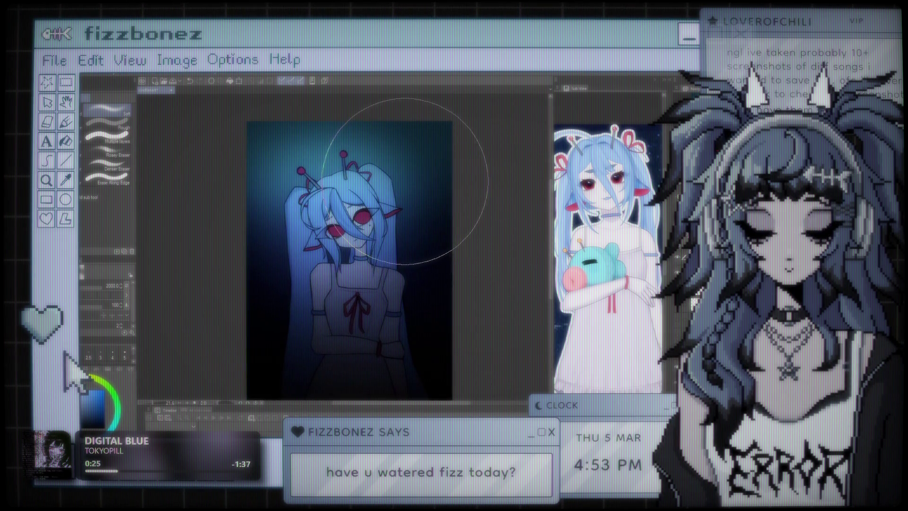
pyautogui.scroll(-3, 406, 165)
pyautogui.scroll(4, 398, 225)
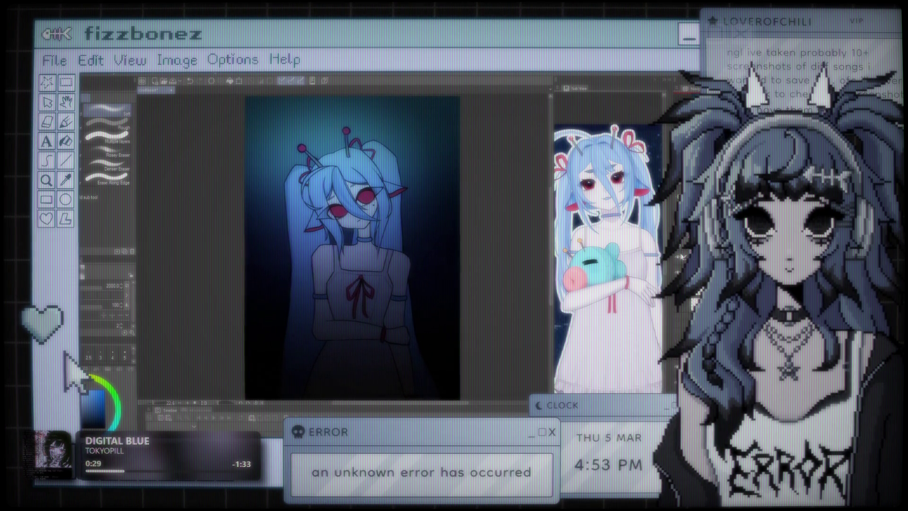
pyautogui.click(680, 258)
pyautogui.click(680, 257)
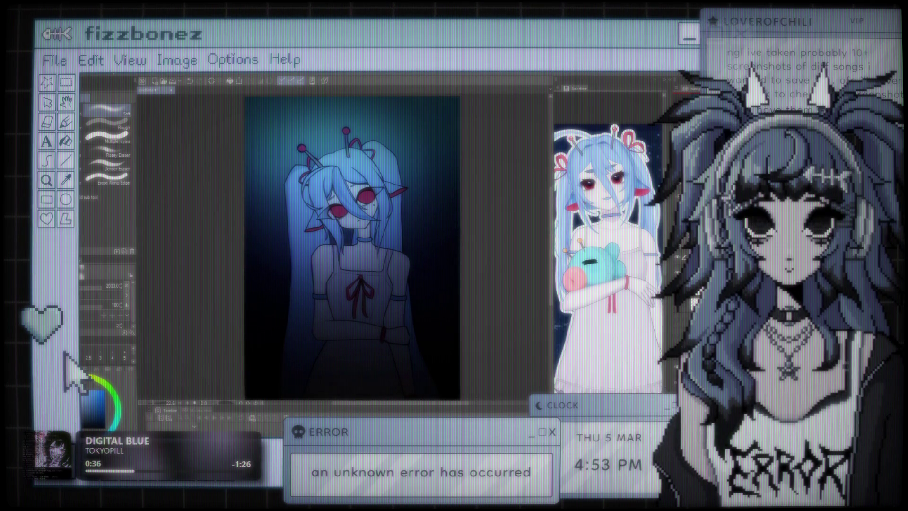
pyautogui.hotkey('ctrl', 'z')
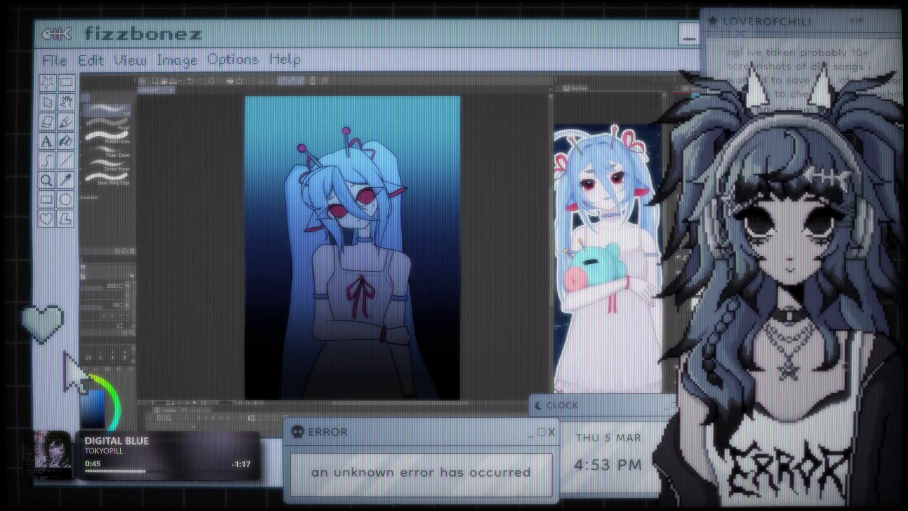
pyautogui.hotkey('ctrl', 'y')
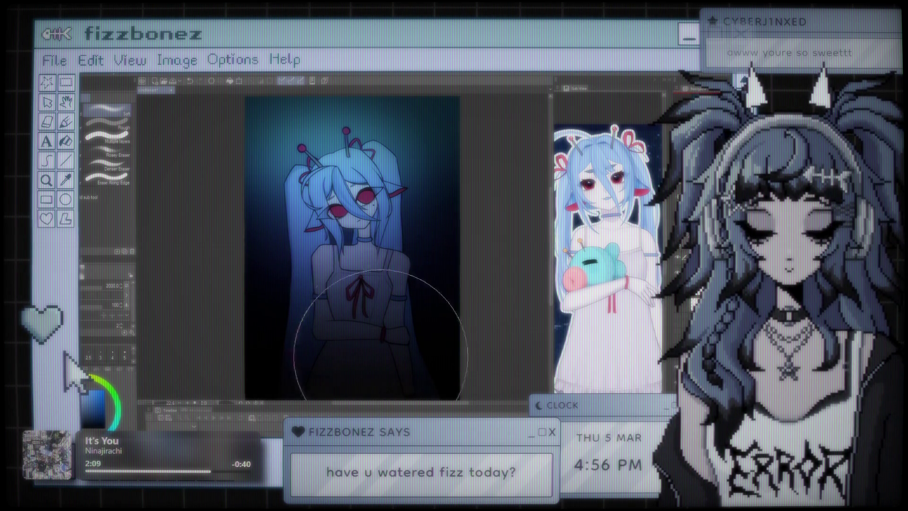
pyautogui.scroll(3, 398, 229)
pyautogui.scroll(2, 399, 230)
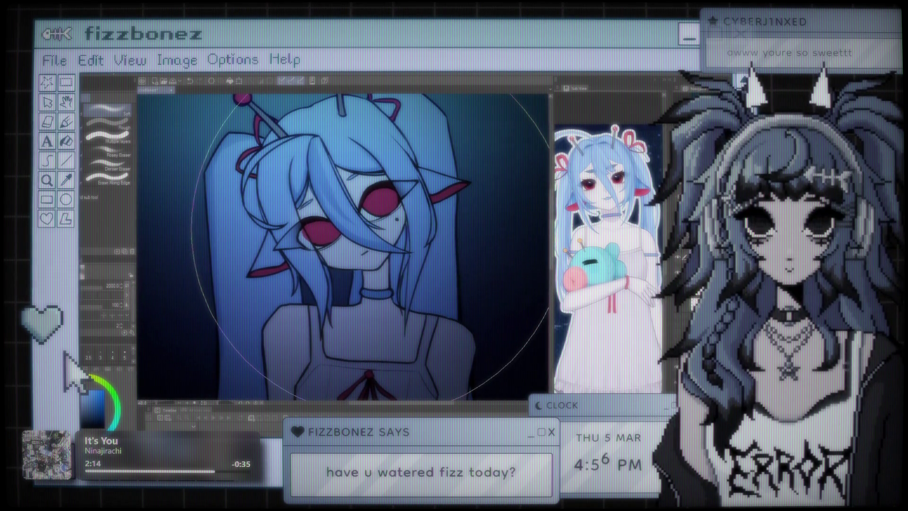
pyautogui.scroll(1, 315, 213)
pyautogui.scroll(-3, 315, 229)
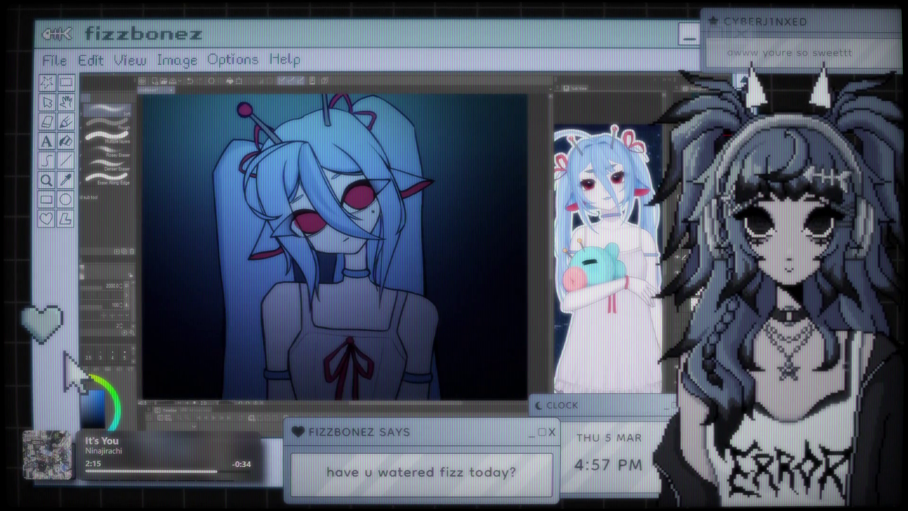
pyautogui.press('b')
pyautogui.scroll(-2, 354, 251)
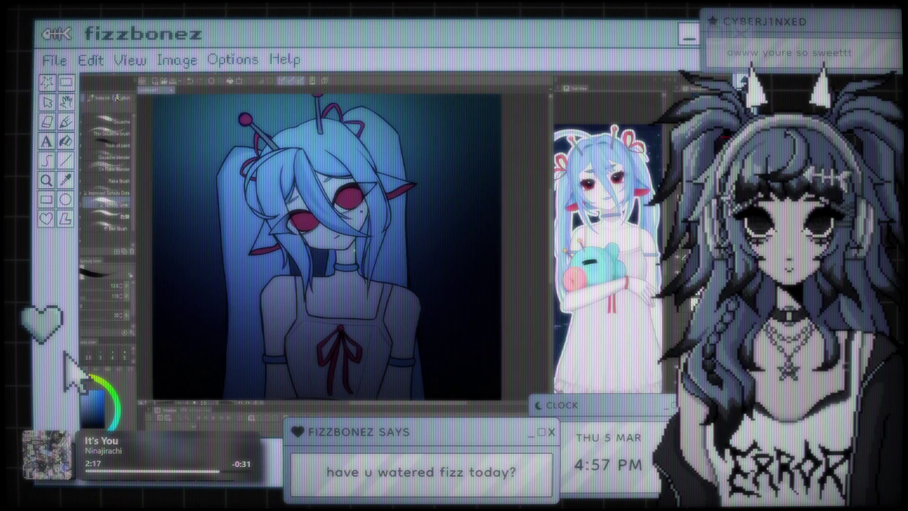
pyautogui.press('j')
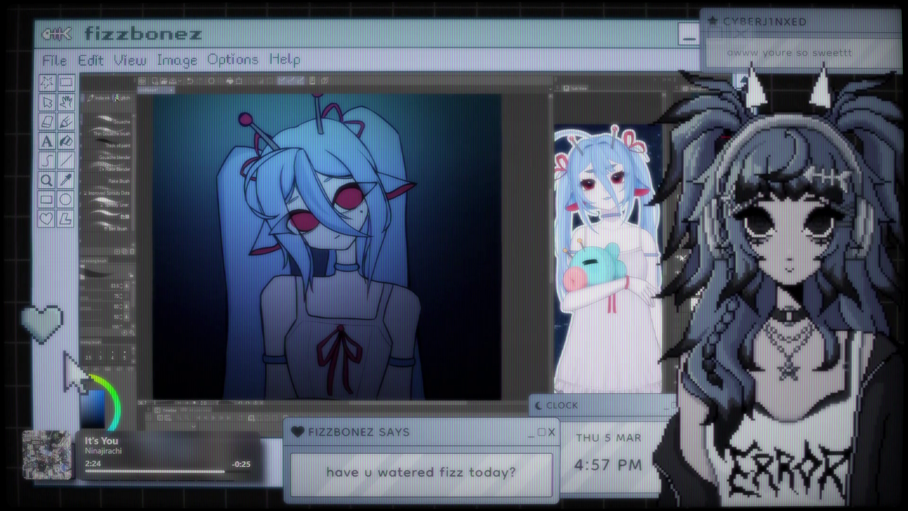
pyautogui.hotkey('ctrl', 'z')
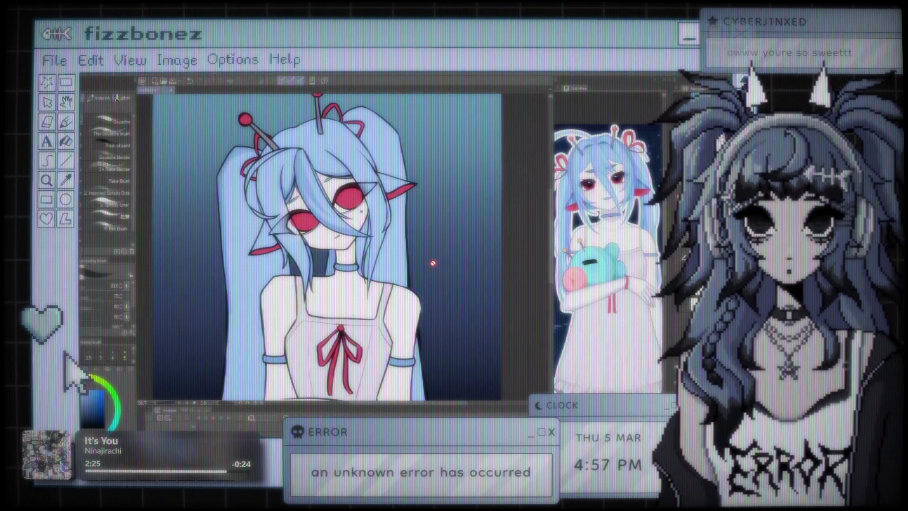
pyautogui.scroll(-2, 430, 256)
pyautogui.scroll(5, 423, 236)
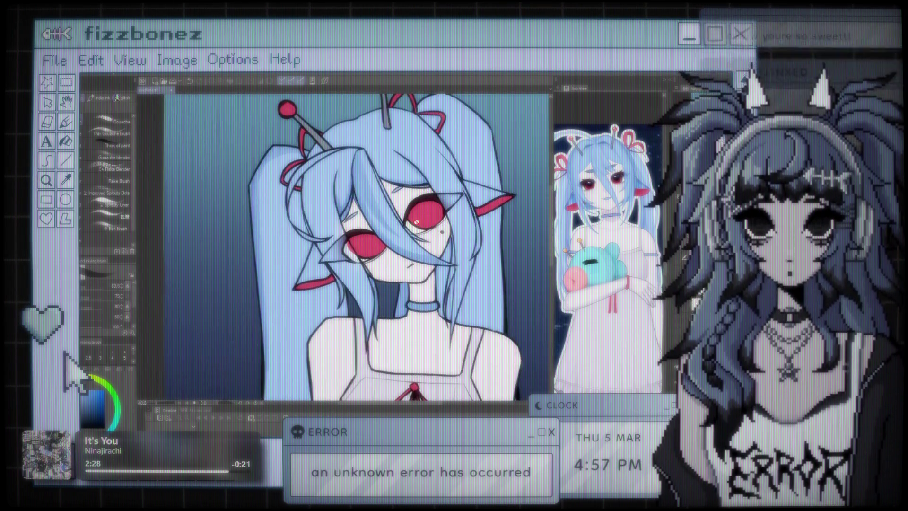
pyautogui.scroll(-2, 417, 222)
pyautogui.scroll(3, 402, 246)
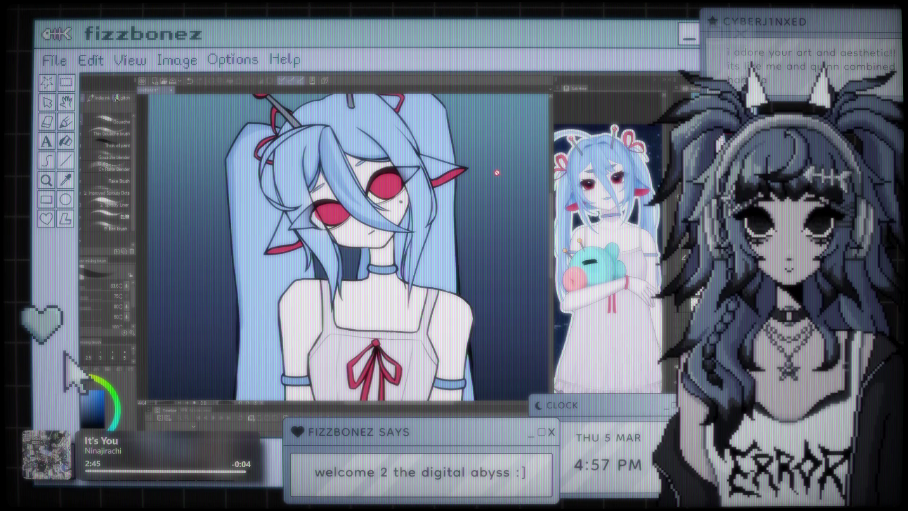
pyautogui.scroll(-3, 497, 173)
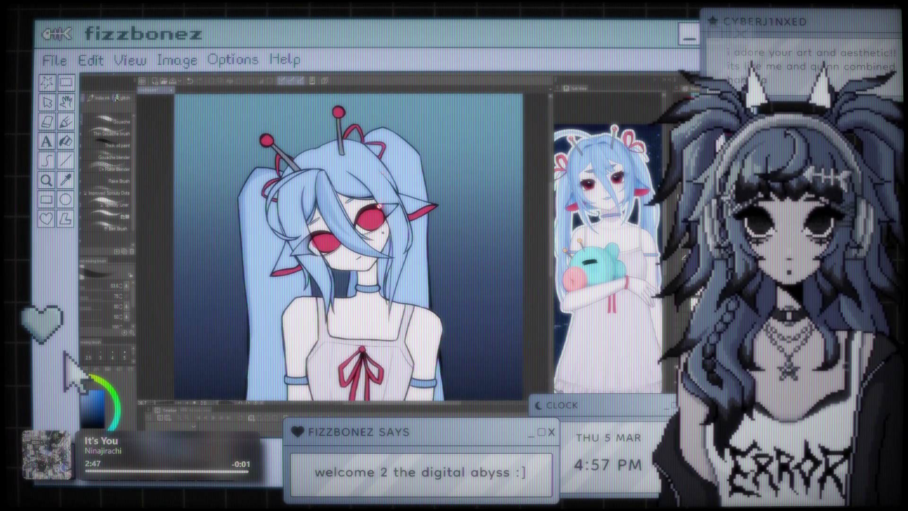
pyautogui.scroll(3, 380, 188)
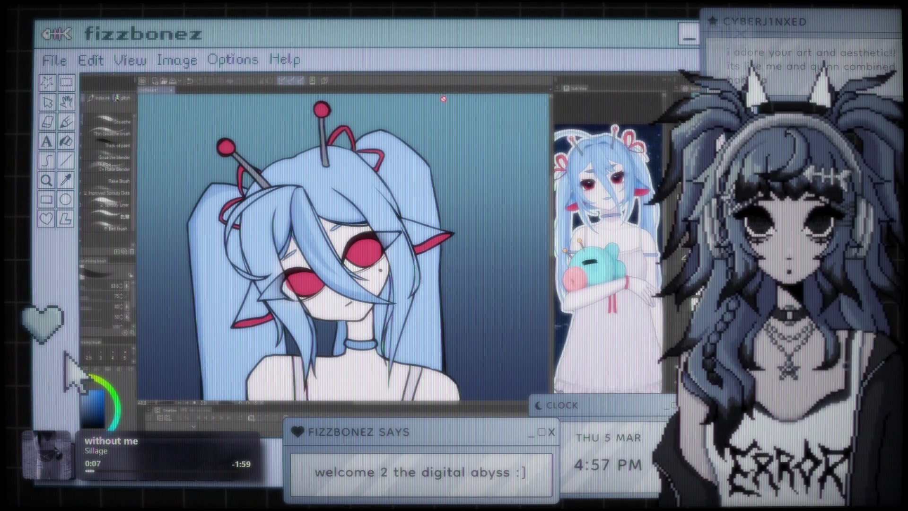
pyautogui.scroll(-2, 331, 269)
pyautogui.scroll(3, 331, 269)
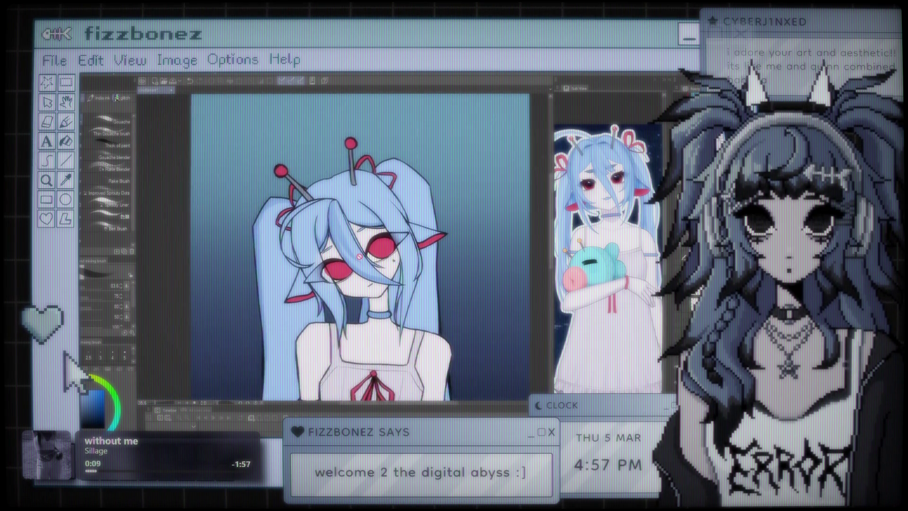
pyautogui.scroll(1, 359, 236)
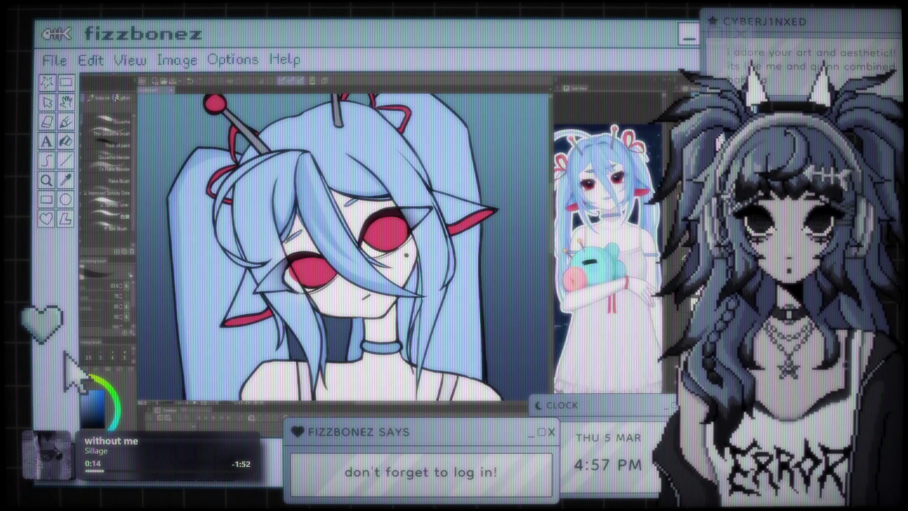
pyautogui.scroll(-2, 346, 246)
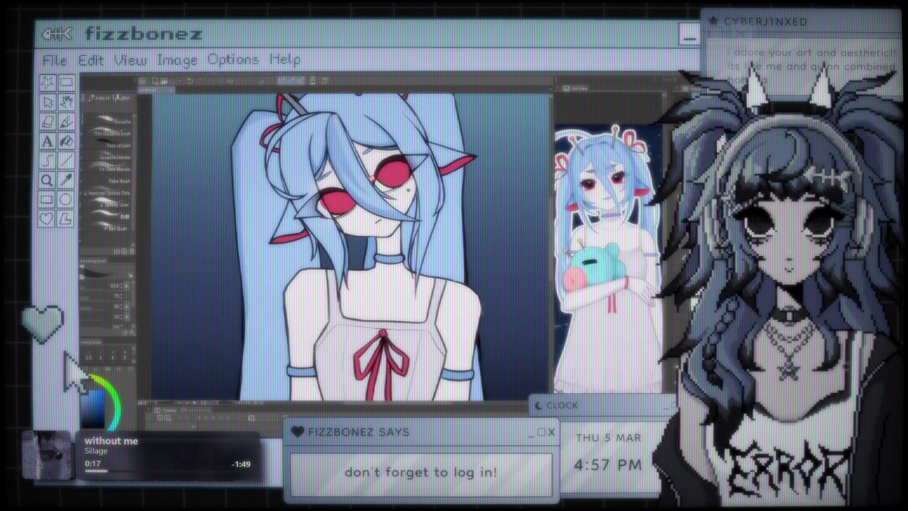
pyautogui.scroll(-3, 345, 245)
pyautogui.scroll(4, 345, 246)
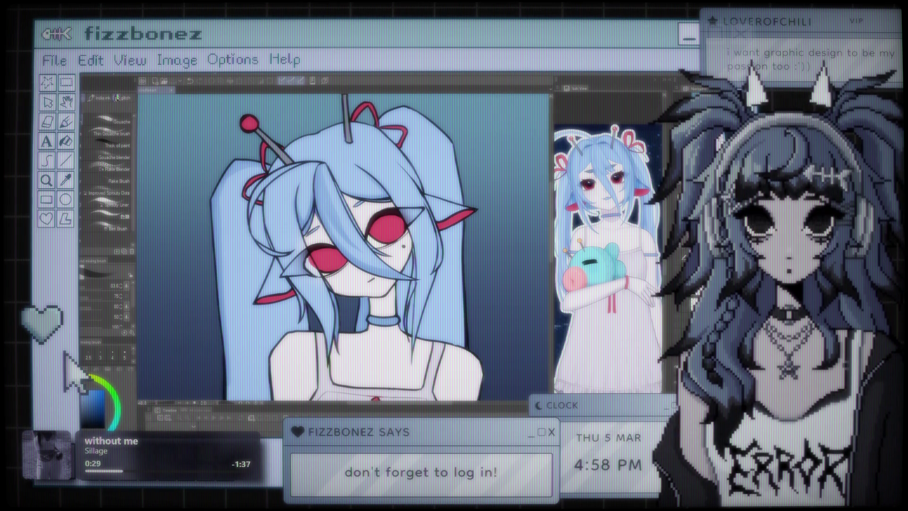
pyautogui.scroll(-5, 343, 246)
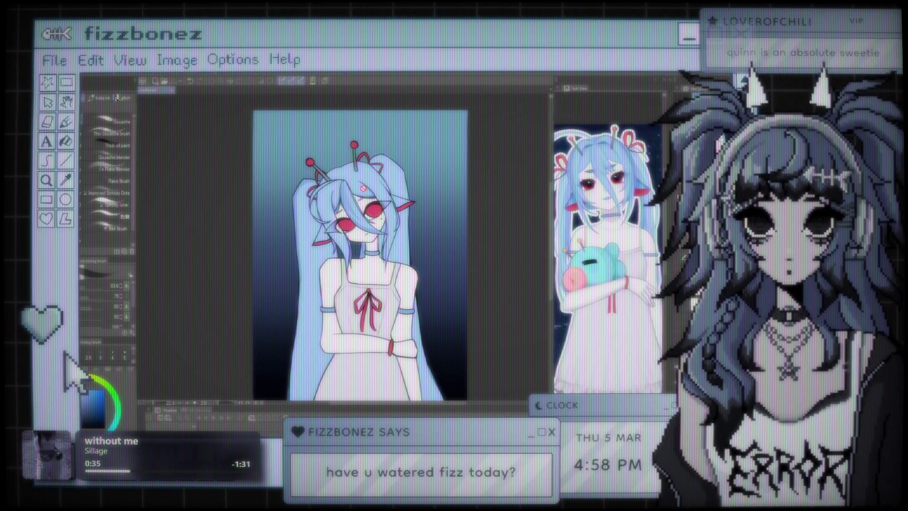
pyautogui.scroll(5, 363, 188)
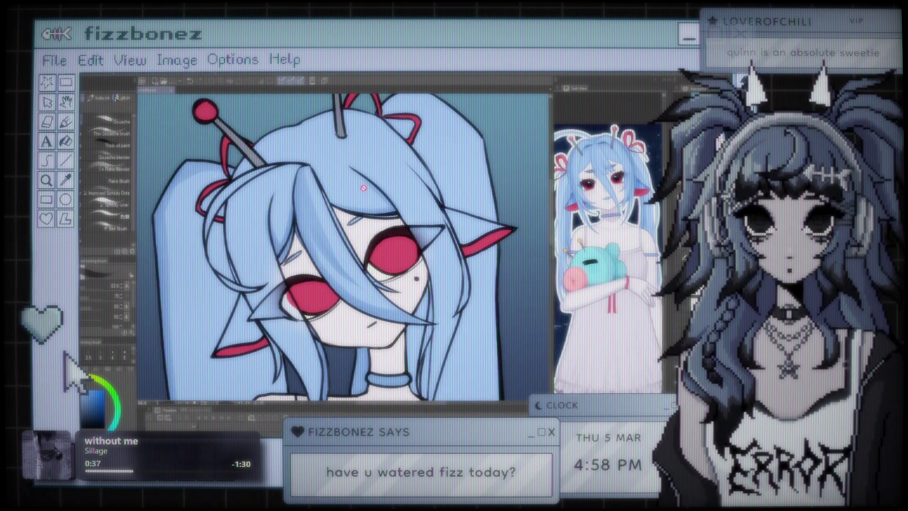
pyautogui.scroll(3, 363, 188)
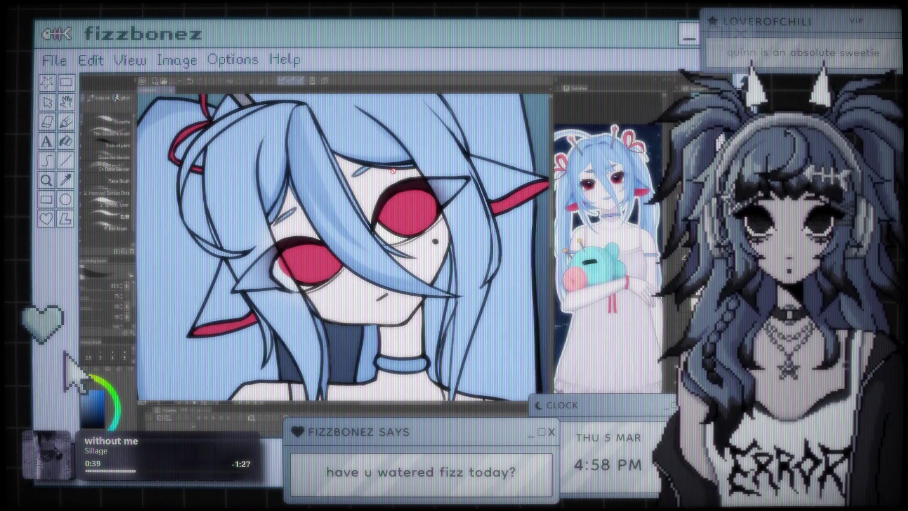
pyautogui.scroll(-3, 392, 170)
pyautogui.scroll(4, 290, 209)
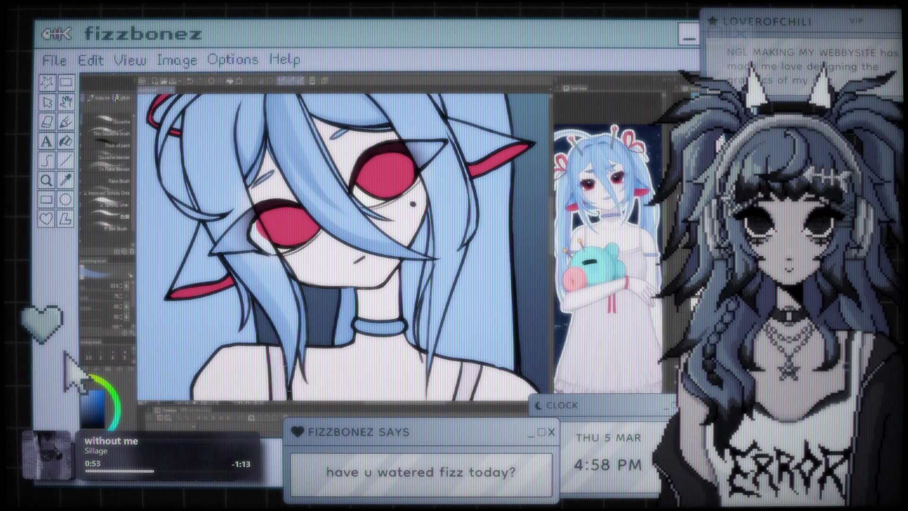
pyautogui.scroll(-5, 425, 312)
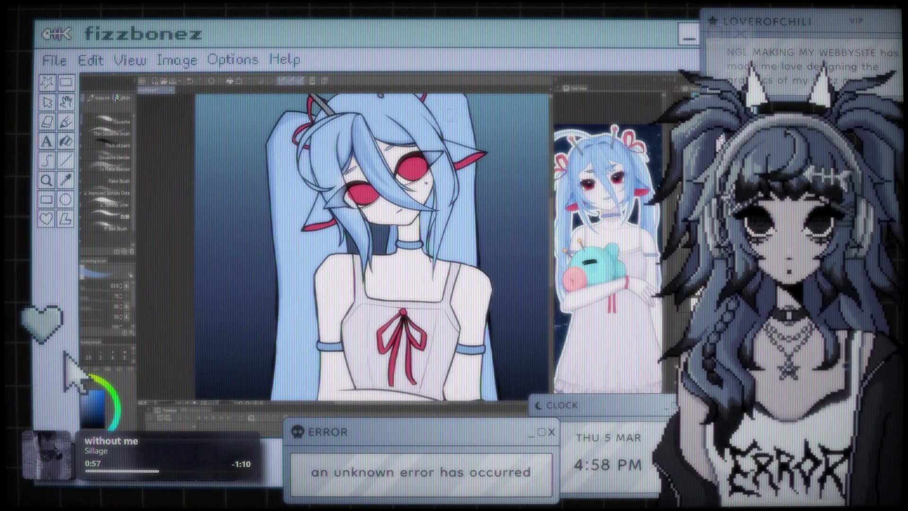
pyautogui.scroll(-3, 417, 85)
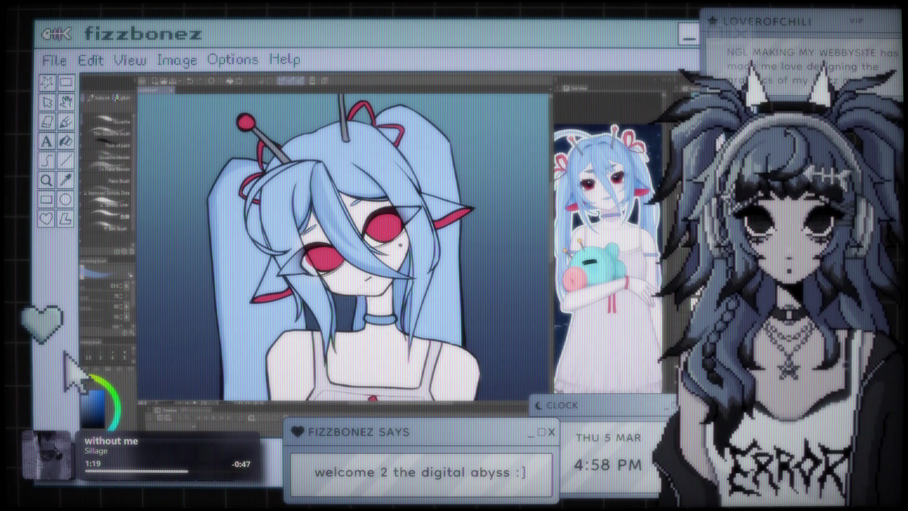
pyautogui.hotkey('ctrl', '-')
pyautogui.hotkey('ctrl', '-')
pyautogui.hotkey('ctrl', '-')
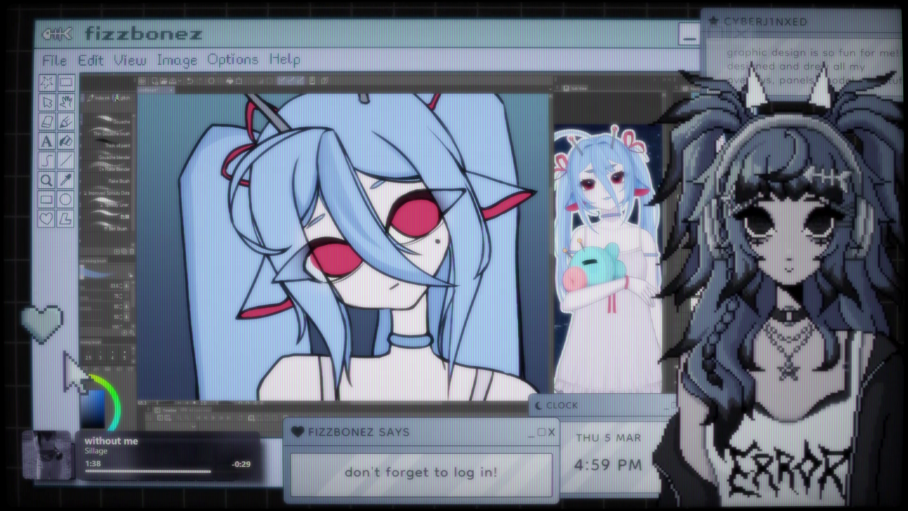
pyautogui.scroll(-5, 345, 246)
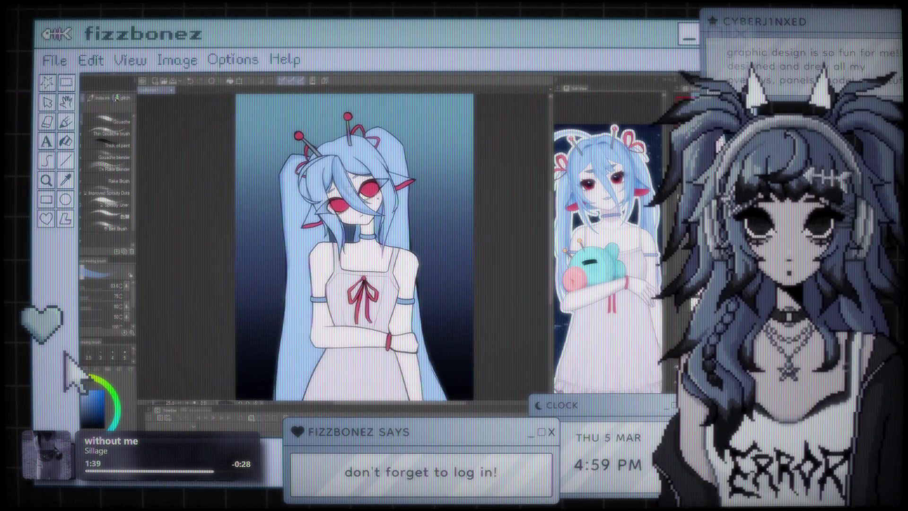
pyautogui.scroll(2, 340, 245)
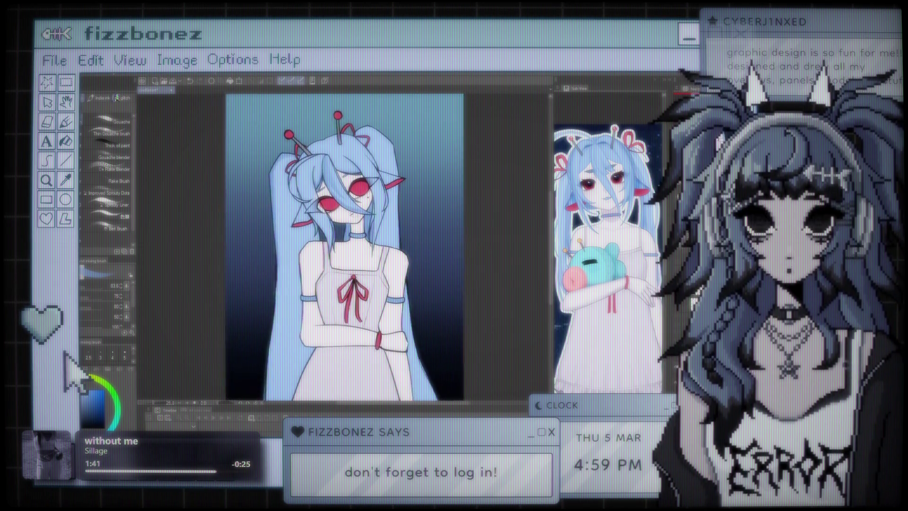
pyautogui.scroll(3, 340, 246)
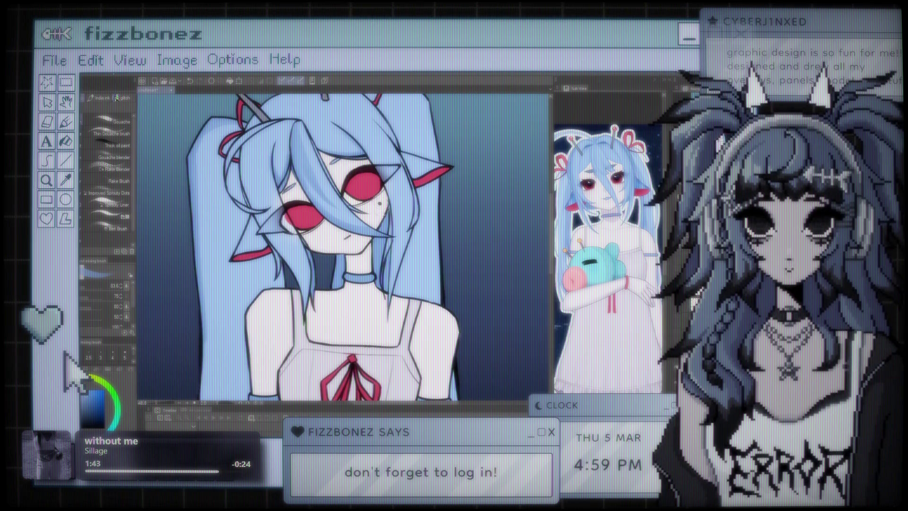
pyautogui.scroll(2, 341, 246)
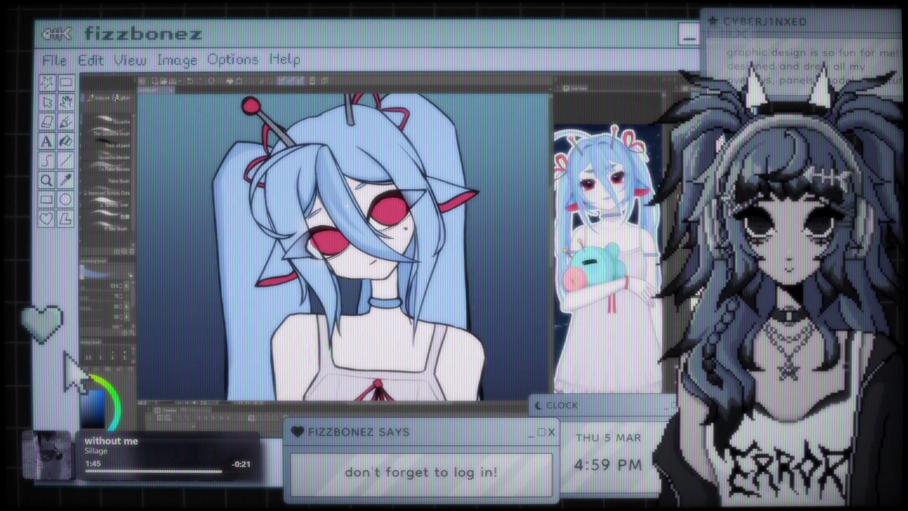
pyautogui.scroll(-2, 341, 246)
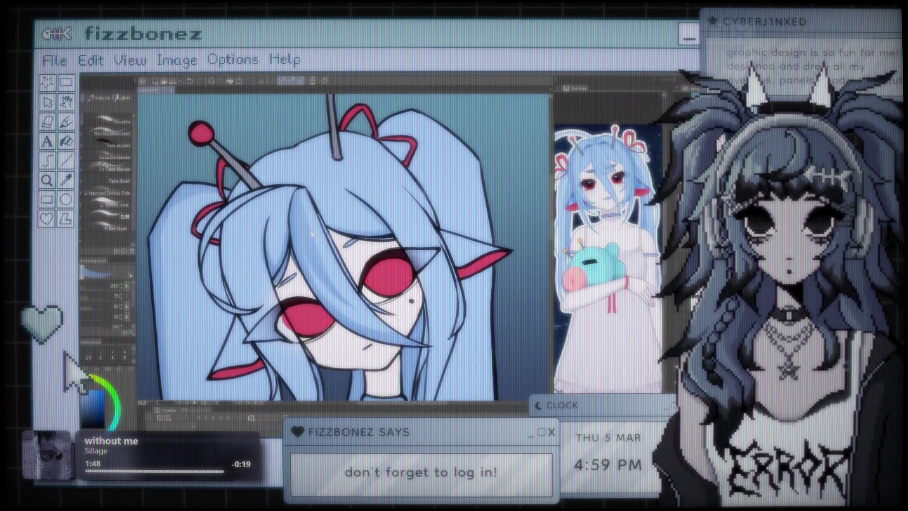
pyautogui.scroll(-2, 340, 246)
pyautogui.scroll(1, 340, 246)
pyautogui.scroll(-3, 341, 246)
pyautogui.scroll(3, 246, 298)
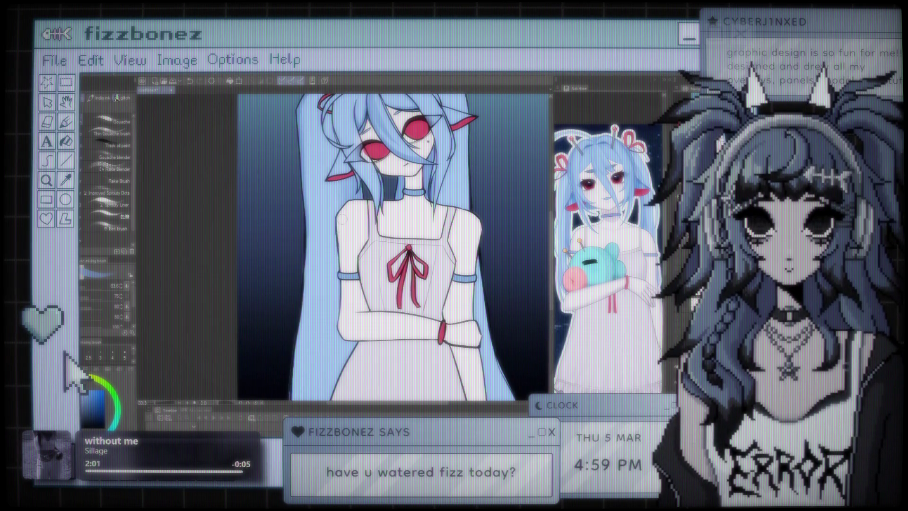
pyautogui.hotkey('ctrl', '-')
pyautogui.hotkey('ctrl', '-')
pyautogui.hotkey('ctrl', '-')
pyautogui.hotkey('ctrl', '0')
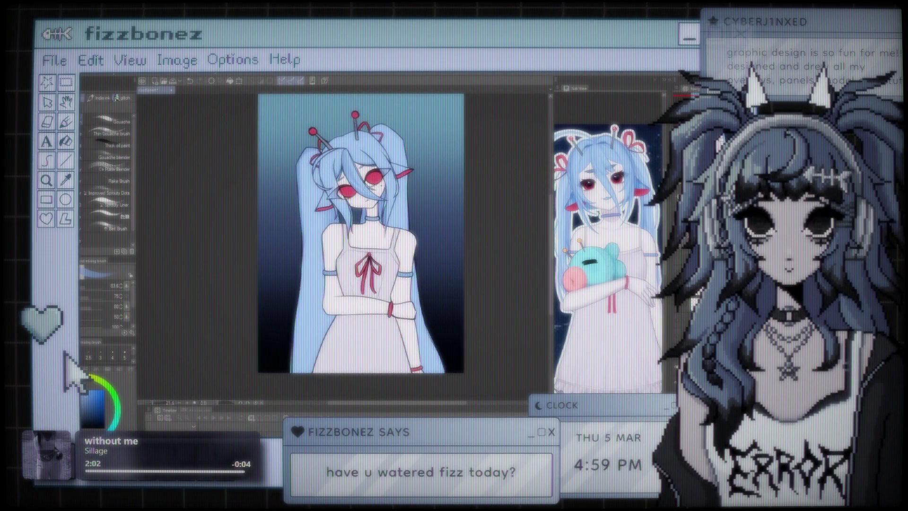
pyautogui.hotkey('ctrl', '+')
pyautogui.hotkey('ctrl', '+')
pyautogui.hotkey('ctrl', '+')
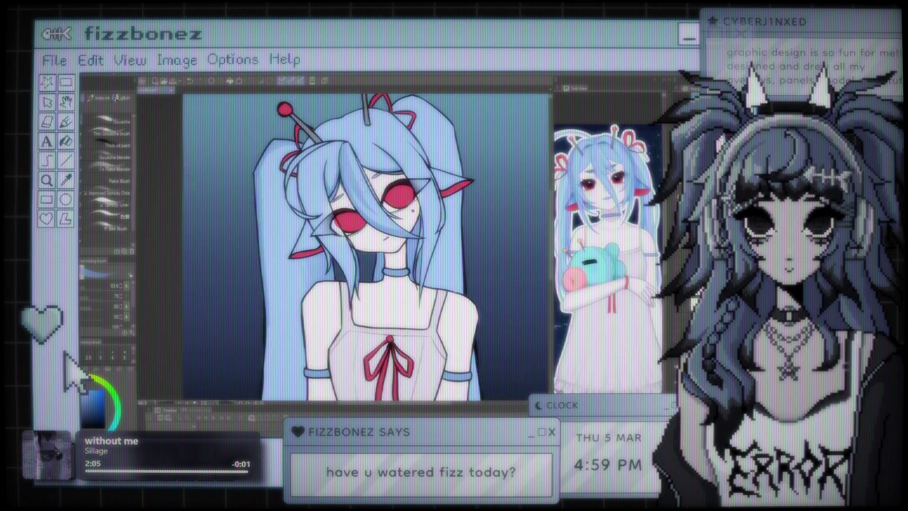
pyautogui.hotkey('ctrl', '+')
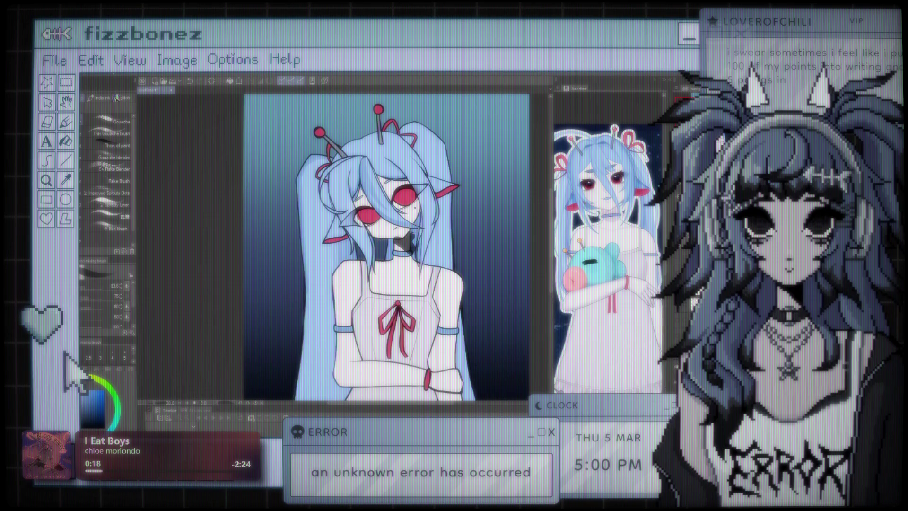
pyautogui.scroll(5, 372, 212)
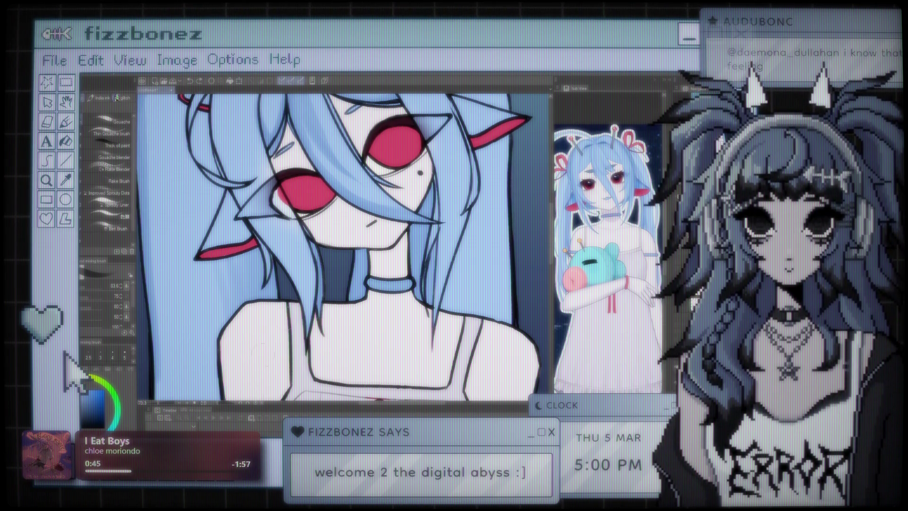
# Zoom around the neck area and ink the neck and collarbone lines with the Spooky Liner brush
pyautogui.scroll(-3, 339, 249)
pyautogui.scroll(4, 339, 249)
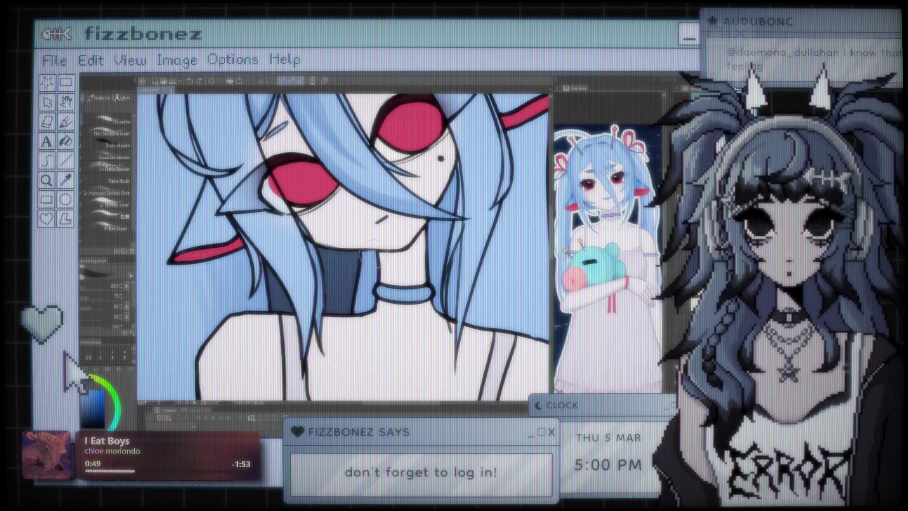
pyautogui.scroll(-2, 400, 241)
pyautogui.scroll(2, 400, 241)
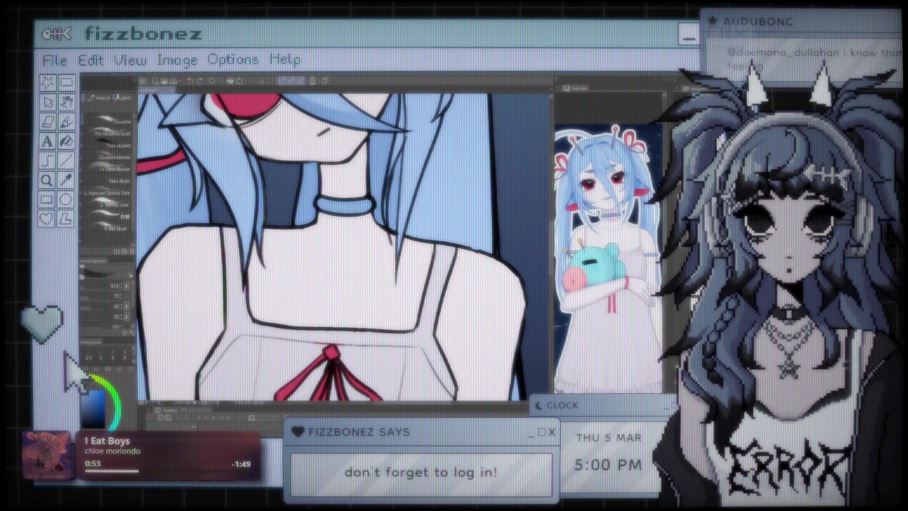
pyautogui.scroll(-2, 379, 244)
pyautogui.scroll(-3, 345, 246)
pyautogui.scroll(-2, 352, 246)
pyautogui.scroll(2, 341, 236)
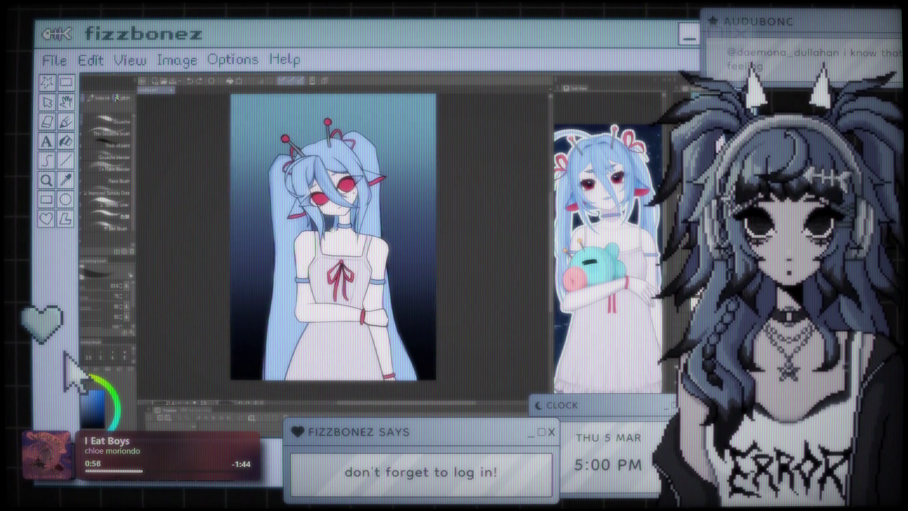
pyautogui.scroll(4, 319, 205)
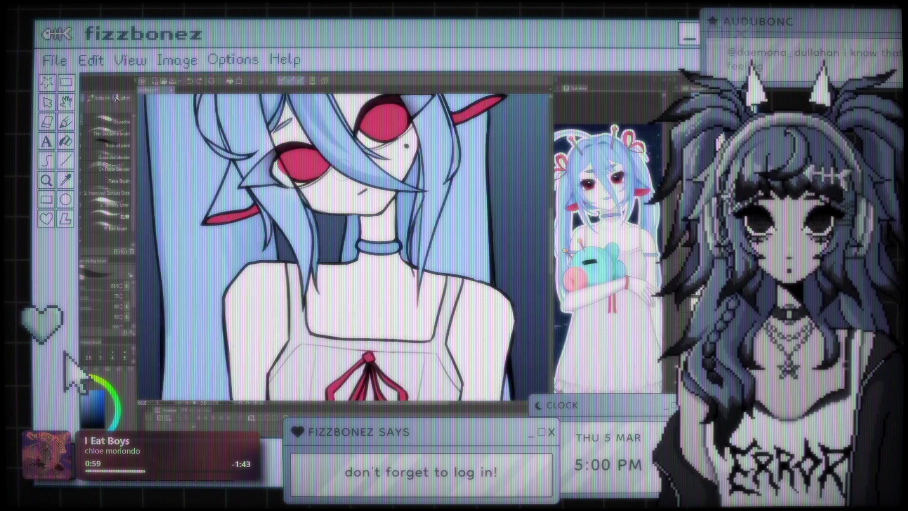
pyautogui.scroll(2, 344, 247)
pyautogui.scroll(-2, 343, 247)
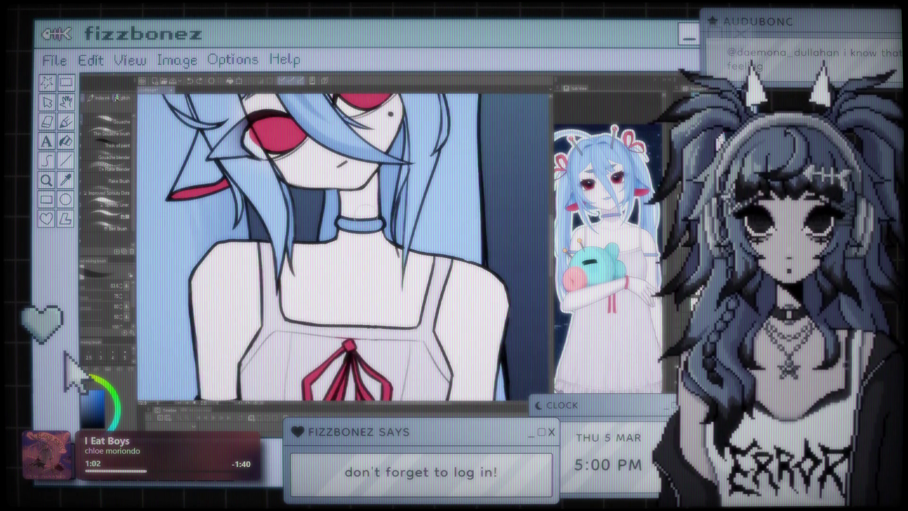
pyautogui.scroll(3, 365, 204)
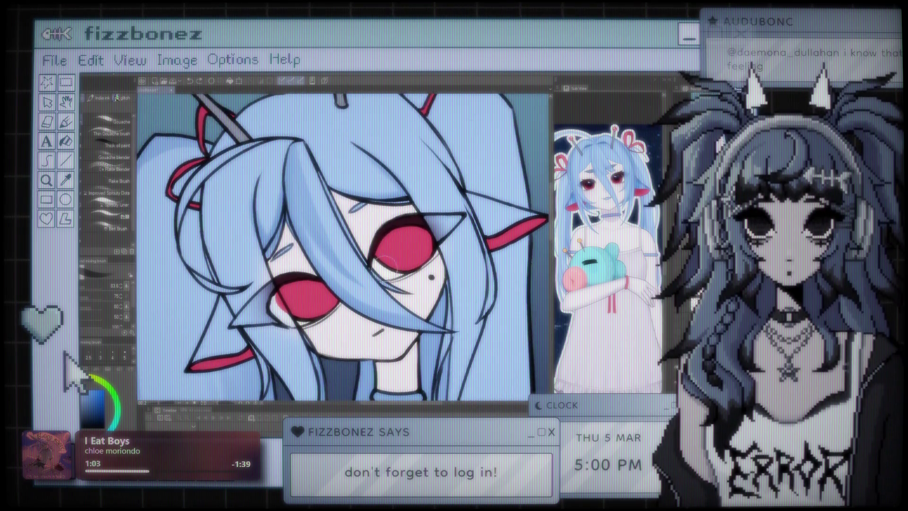
pyautogui.scroll(-3, 388, 264)
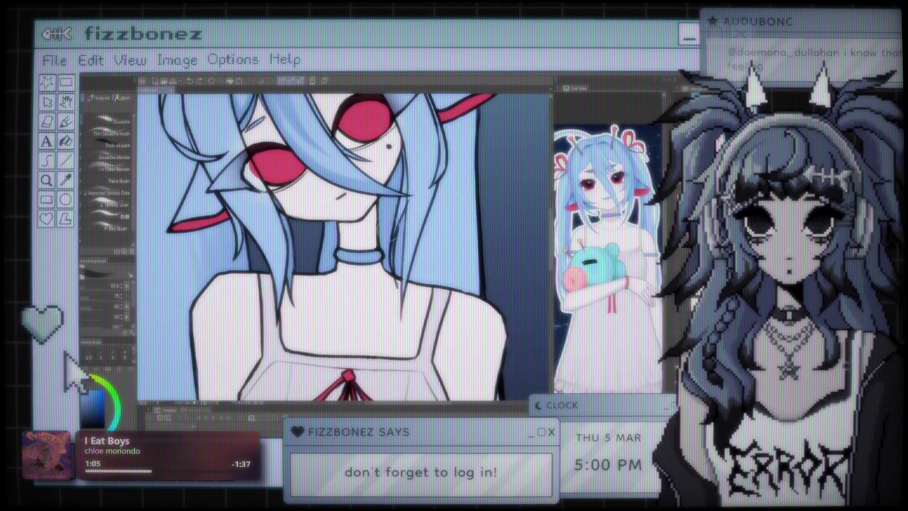
pyautogui.scroll(2, 323, 251)
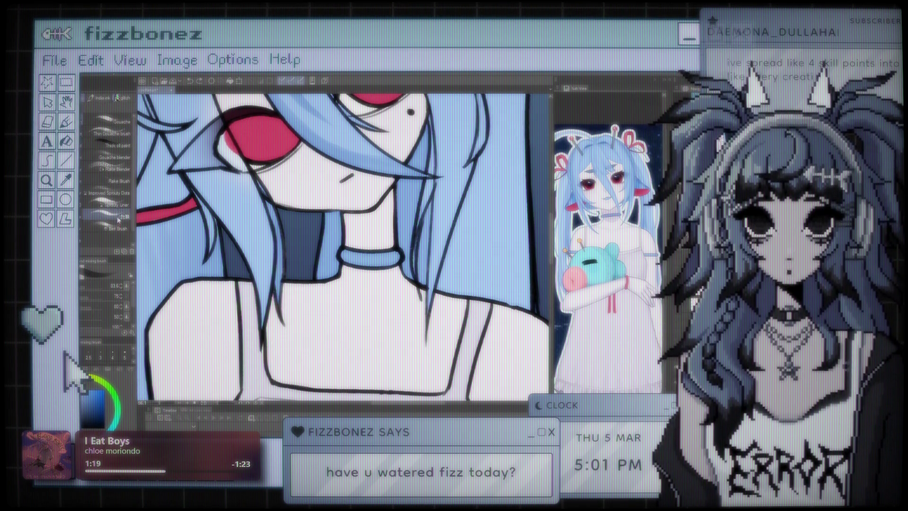
pyautogui.click(108, 207)
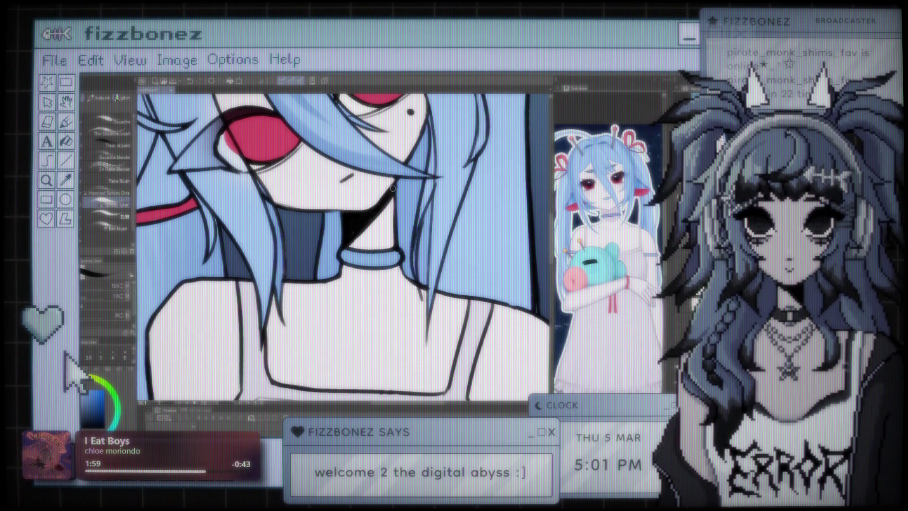
pyautogui.scroll(-10, 362, 219)
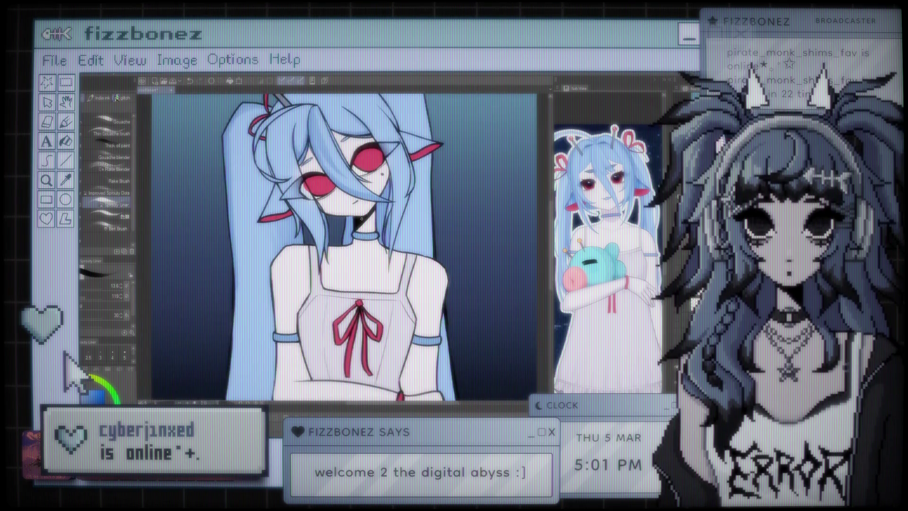
# Paint two grey antennae with red ball tips rising between the red hair ribbons
pyautogui.scroll(4, 369, 199)
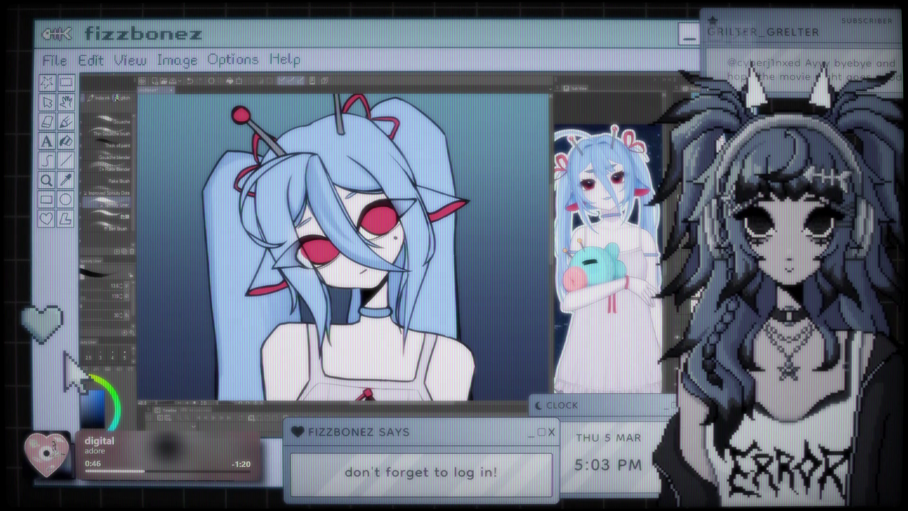
# Sample colours with the eyedropper and keep brushing the antennae, ears and head details
pyautogui.press('i')
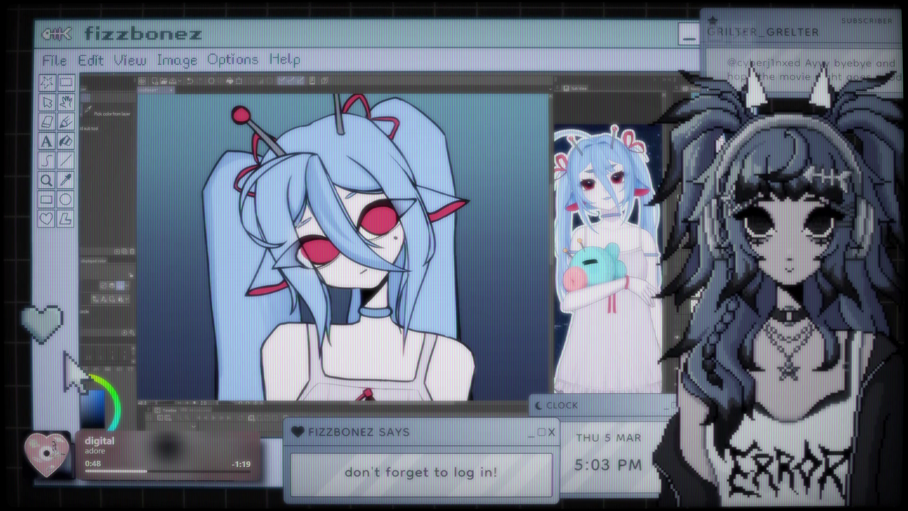
pyautogui.press('b')
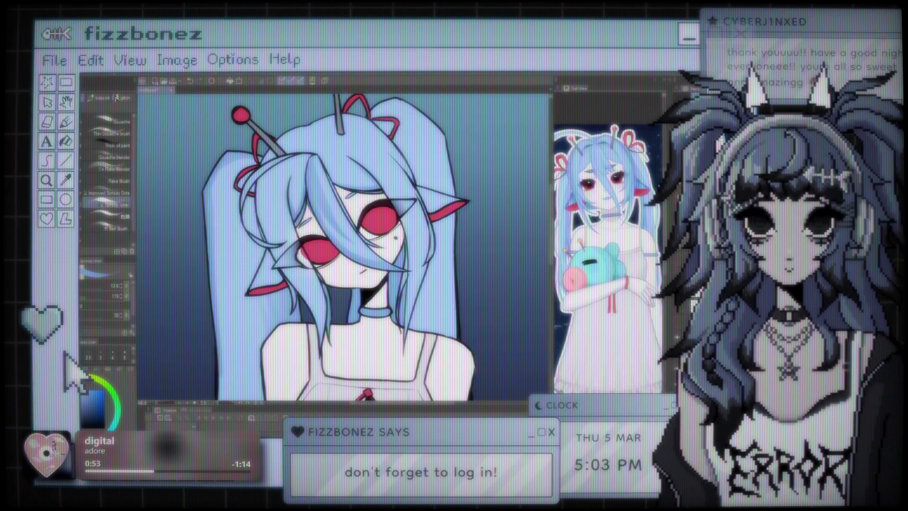
pyautogui.scroll(-2, 344, 246)
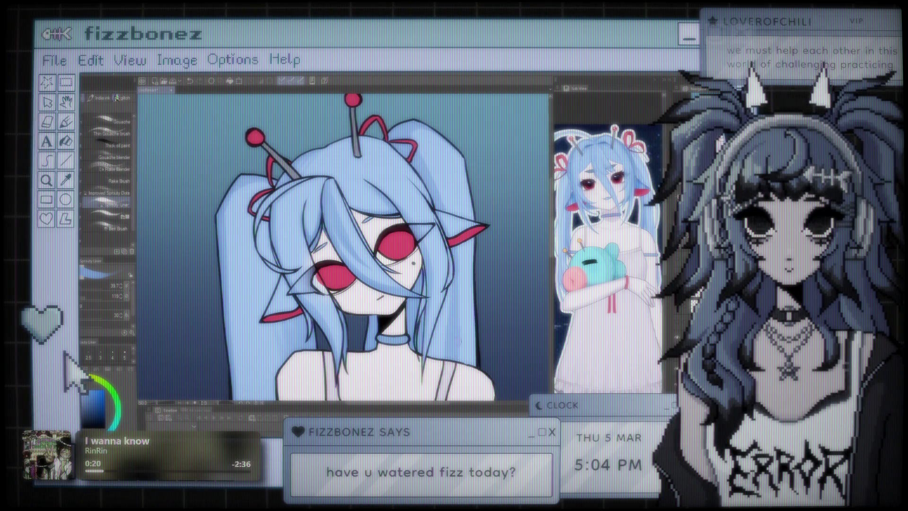
pyautogui.hscroll(10, 352, 370)
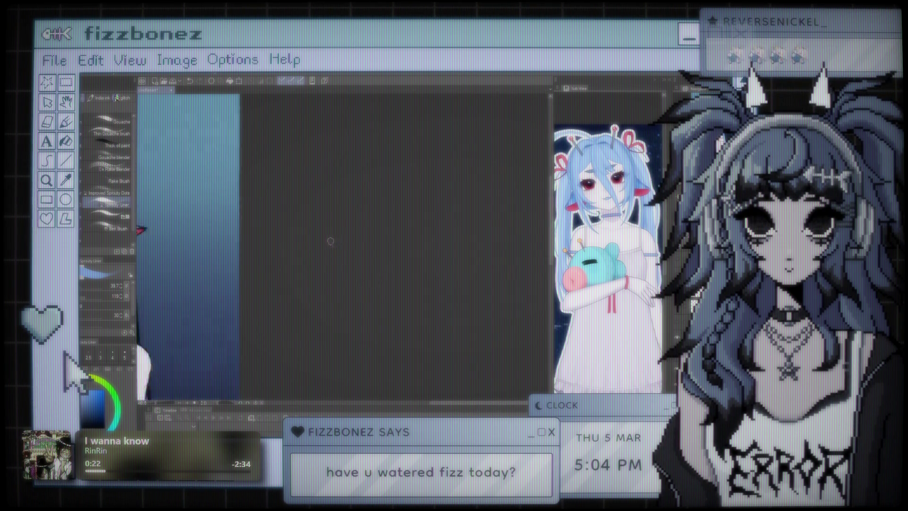
pyautogui.hscroll(-10, 332, 241)
pyautogui.scroll(2, 401, 182)
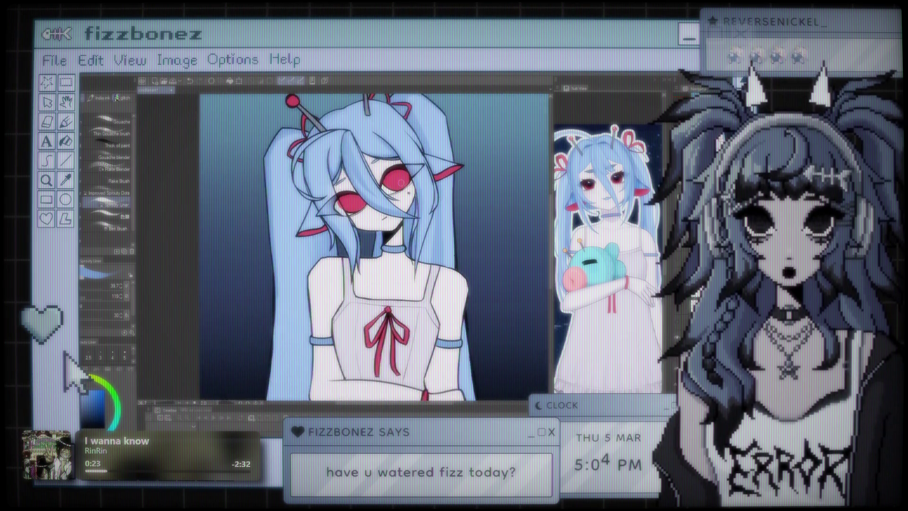
pyautogui.scroll(4, 401, 182)
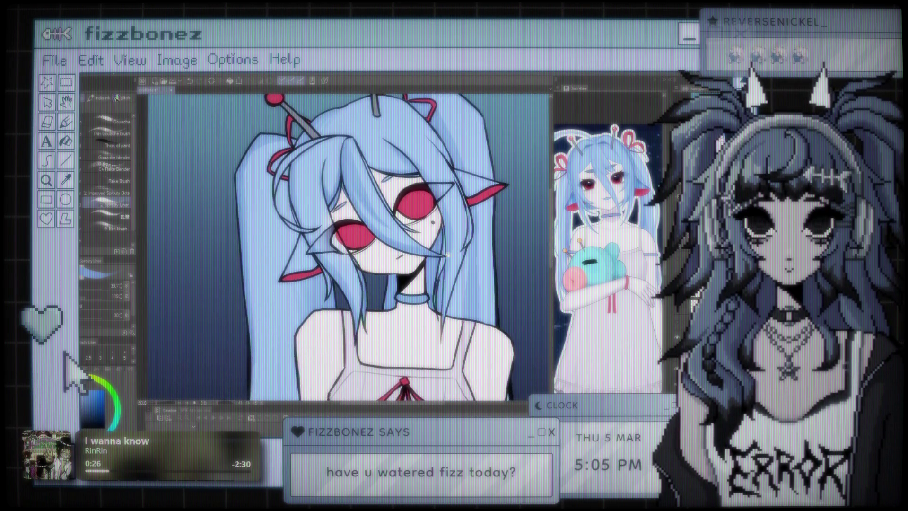
pyautogui.hscroll(1, 448, 255)
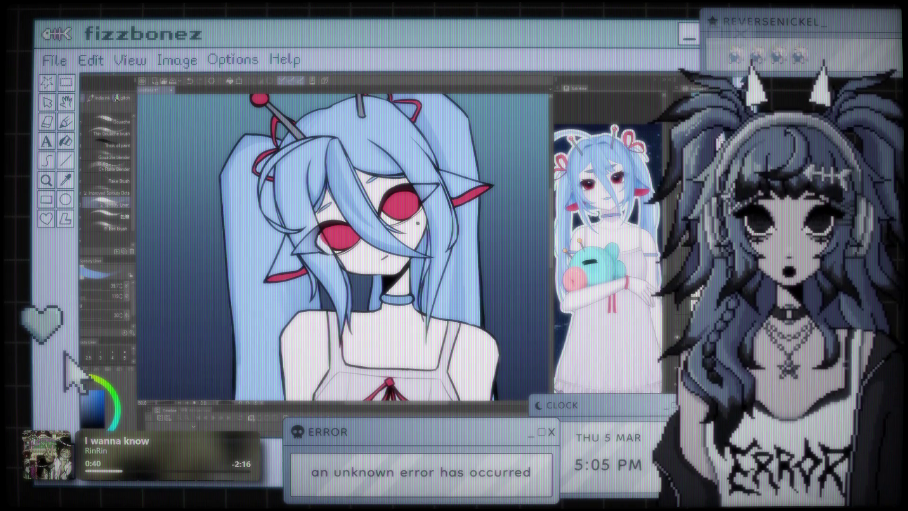
pyautogui.hotkey('ctrl', '-')
pyautogui.scroll(3, 360, 246)
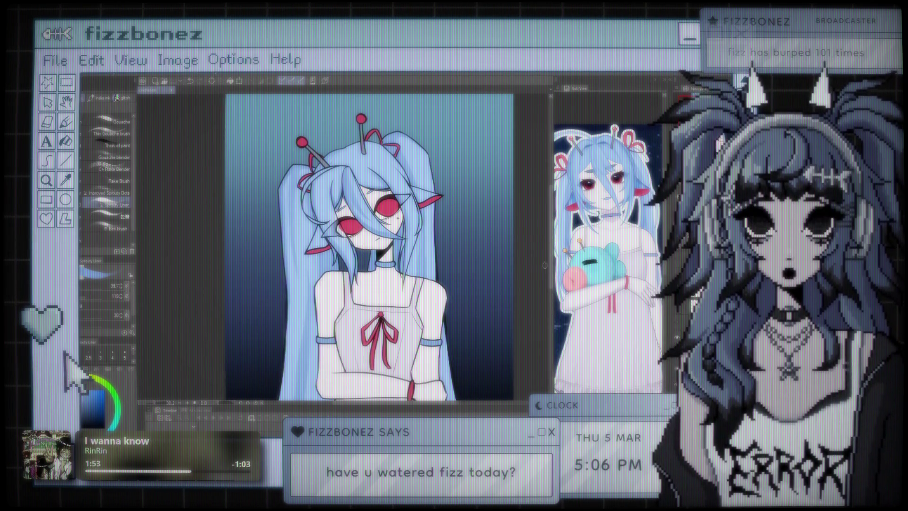
pyautogui.scroll(-3, 358, 242)
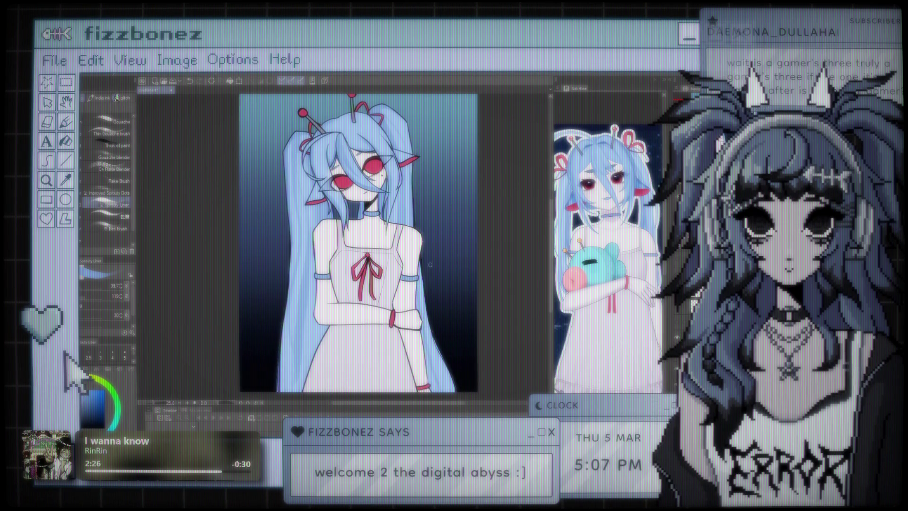
pyautogui.hotkey('ctrl', '-')
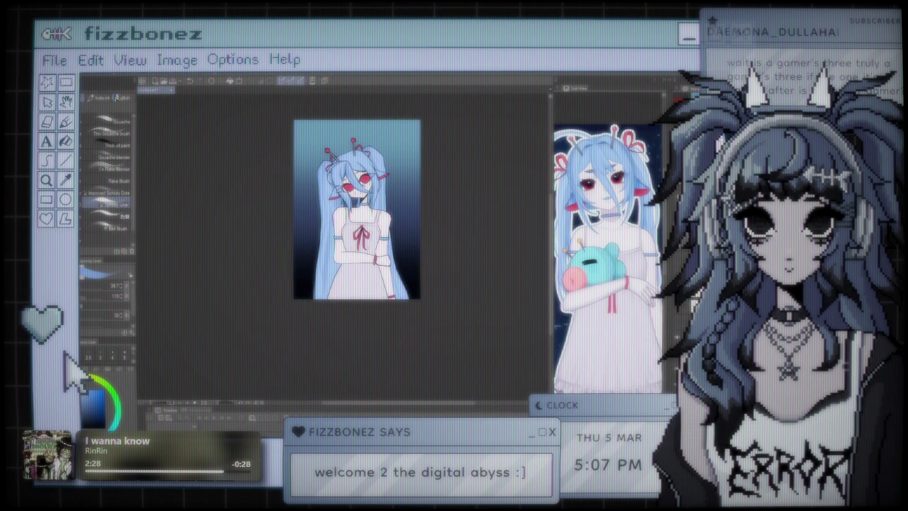
pyautogui.hotkey('ctrl', '+')
pyautogui.hotkey('ctrl', '+')
pyautogui.hotkey('ctrl', '+')
pyautogui.hotkey('ctrl', '+')
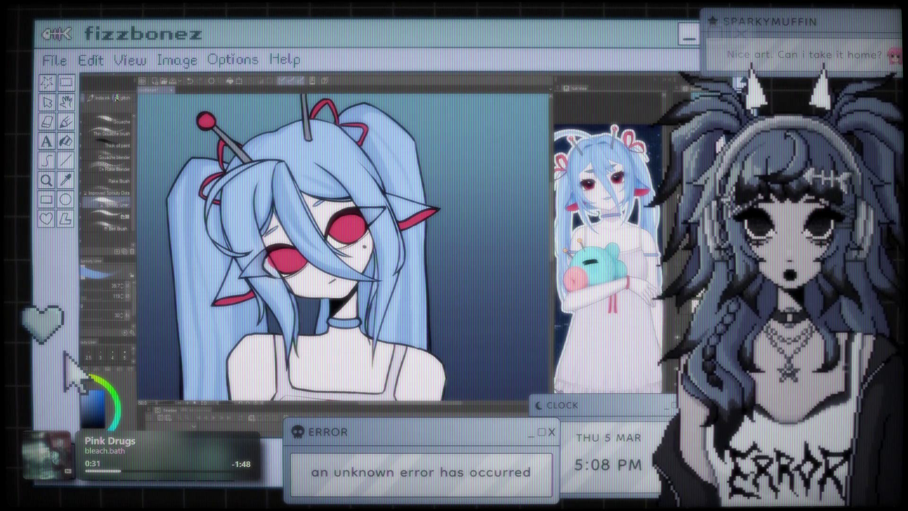
# Pan the artwork right and zoom out from 50% to 25% to show the full figure
pyautogui.moveTo(202, 365); pyautogui.dragTo(290, 353)
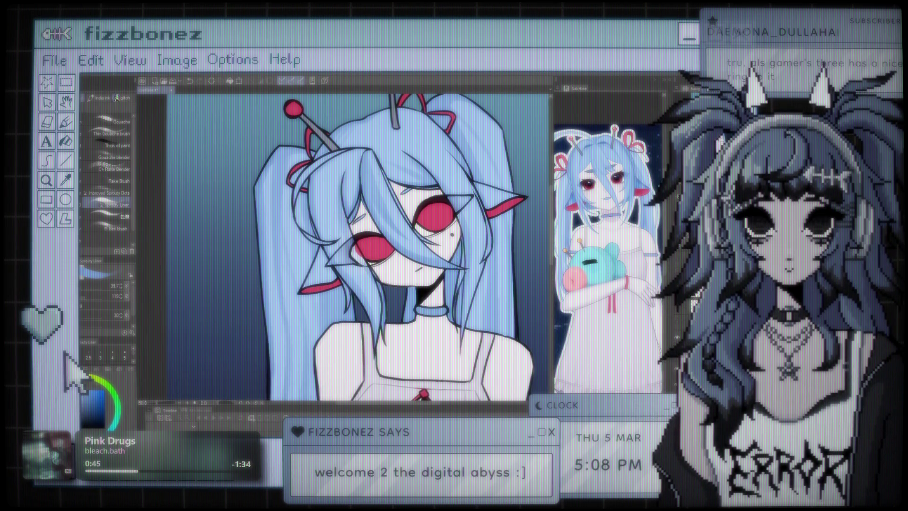
pyautogui.hotkey('ctrl', '-')
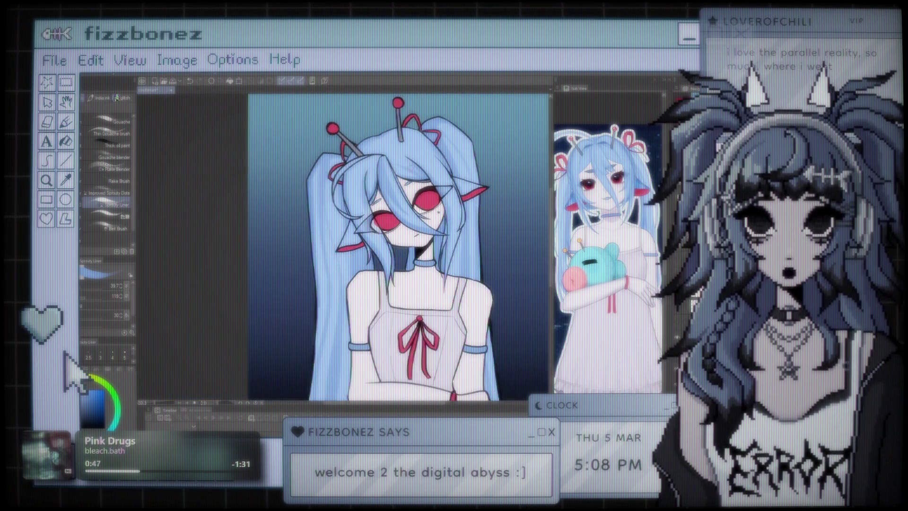
pyautogui.scroll(4, 248, 260)
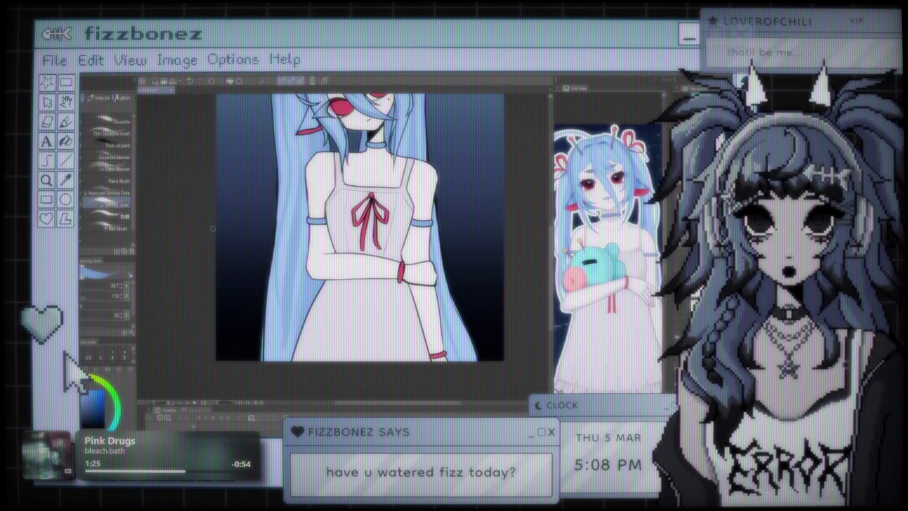
pyautogui.scroll(5, 207, 233)
pyautogui.scroll(3, 208, 233)
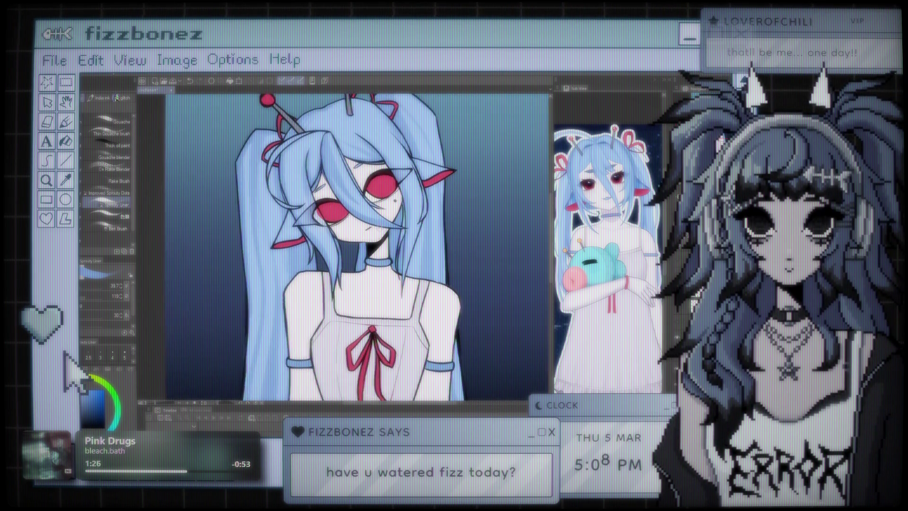
pyautogui.scroll(-1, 354, 246)
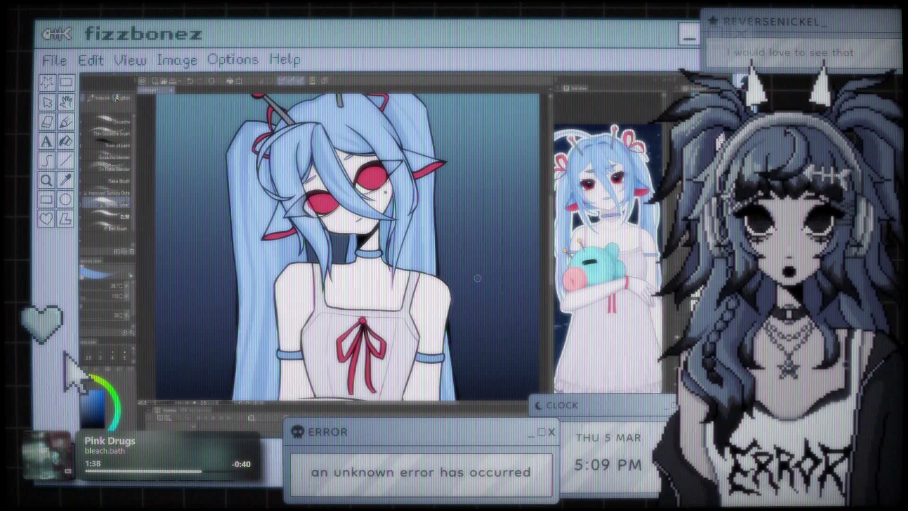
# Recentre the view on the girl's face and zoom in close on it
pyautogui.moveTo(484, 278); pyautogui.dragTo(504, 325)
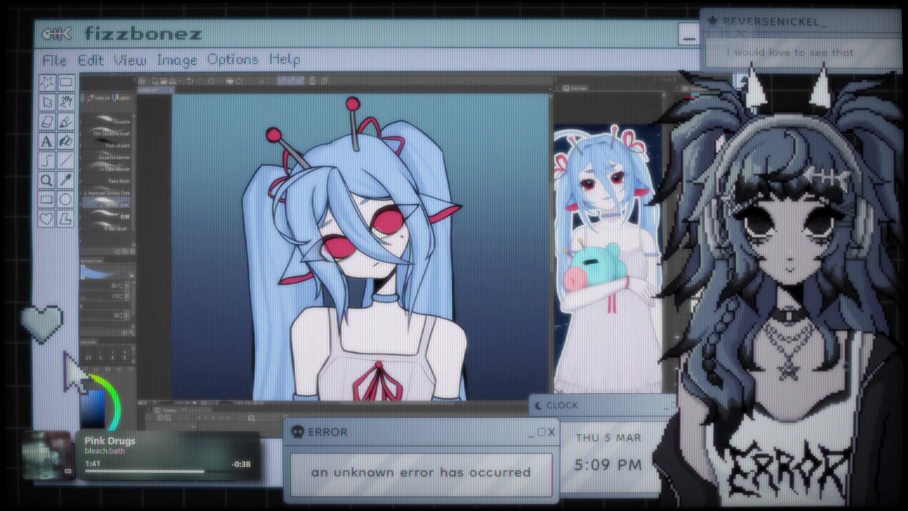
pyautogui.scroll(2, 246, 383)
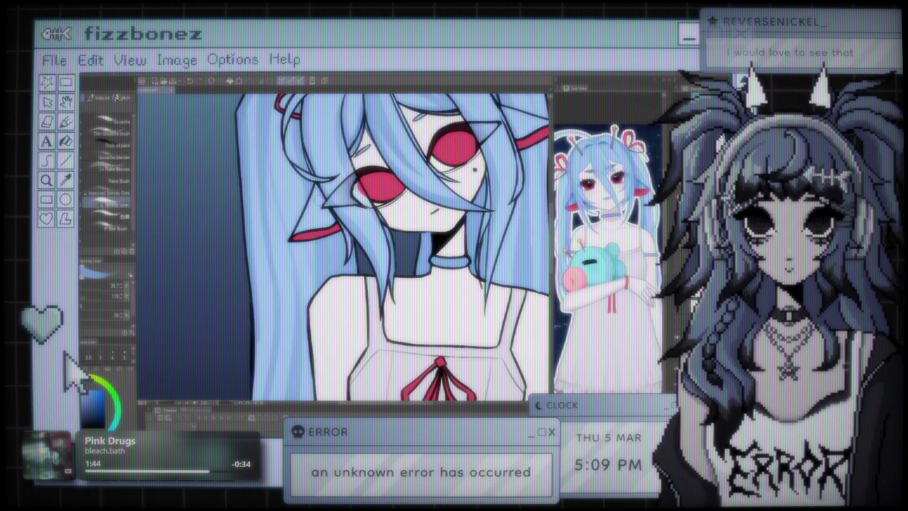
pyautogui.scroll(2, 345, 247)
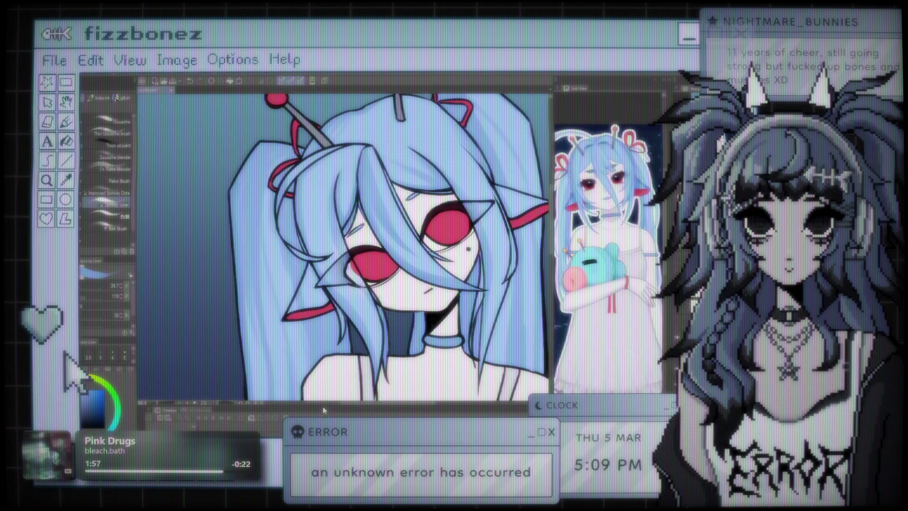
# Switch to the eraser and choose a different eraser preset with size 23.1
pyautogui.press('e')
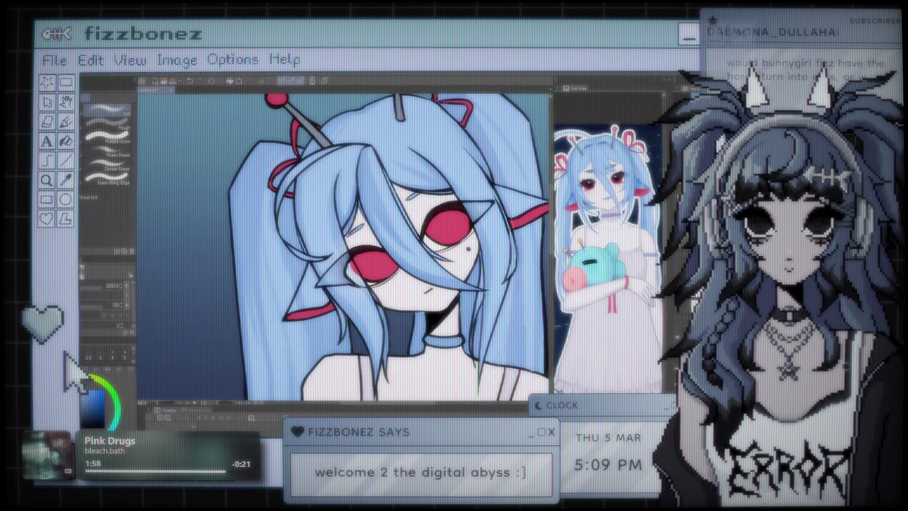
pyautogui.click(90, 146)
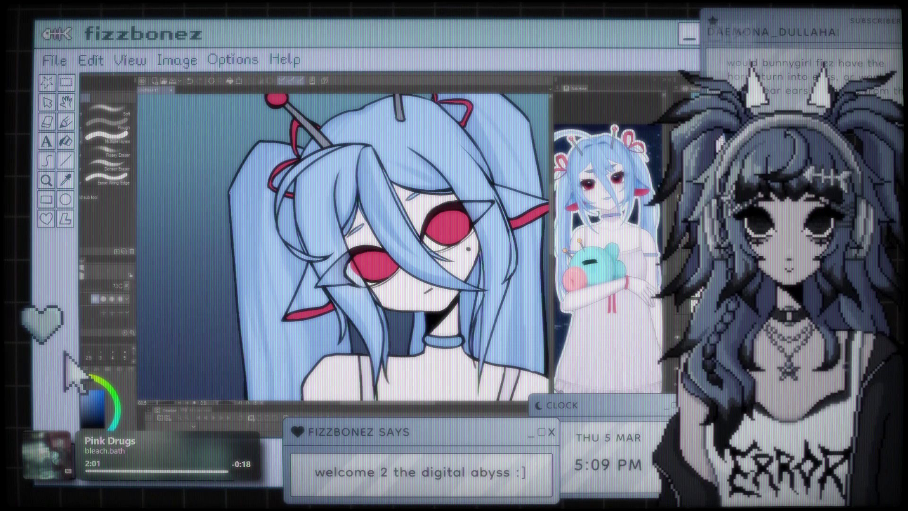
pyautogui.click(90, 147)
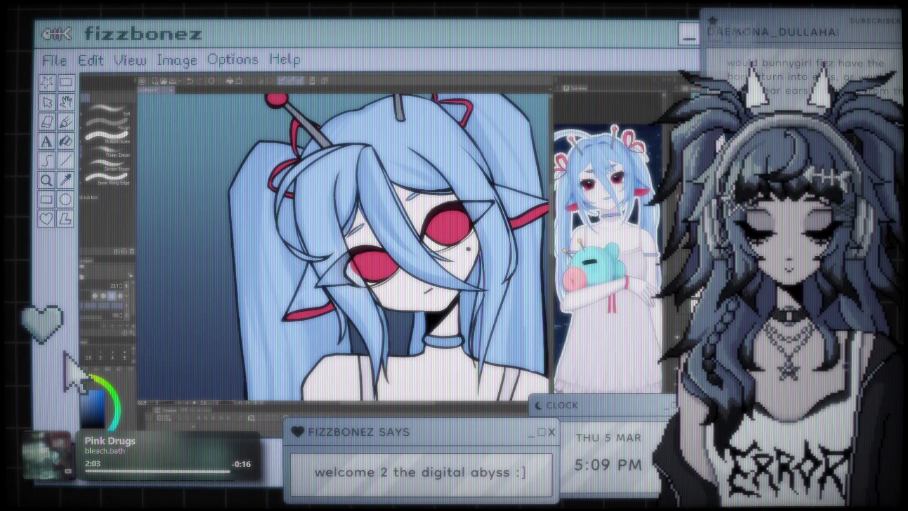
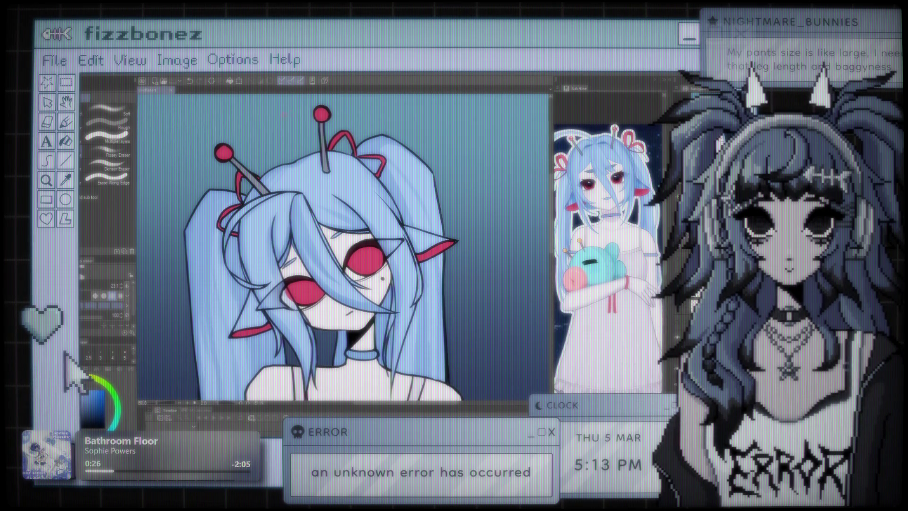
# Review the figure by zooming, then switch from the Eraser to the Brush tool with B
pyautogui.scroll(-2, 450, 186)
pyautogui.scroll(-5, 450, 186)
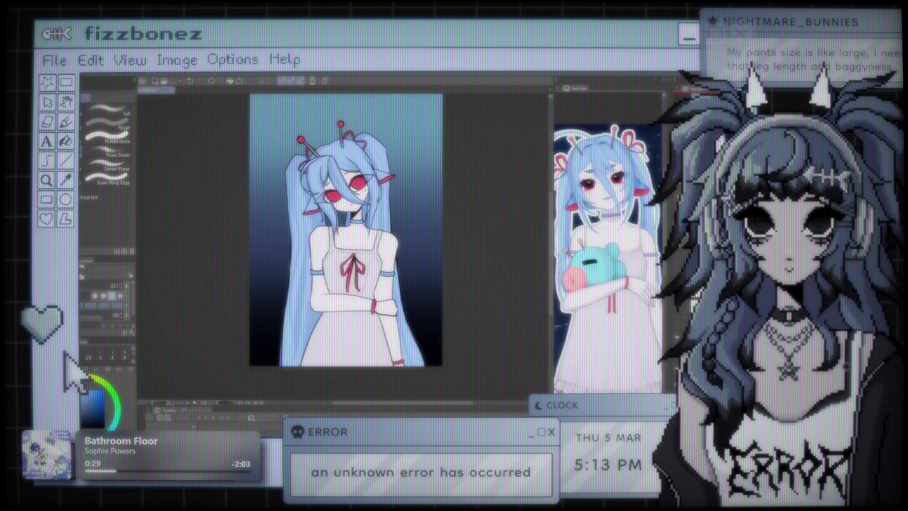
pyautogui.scroll(5, 322, 123)
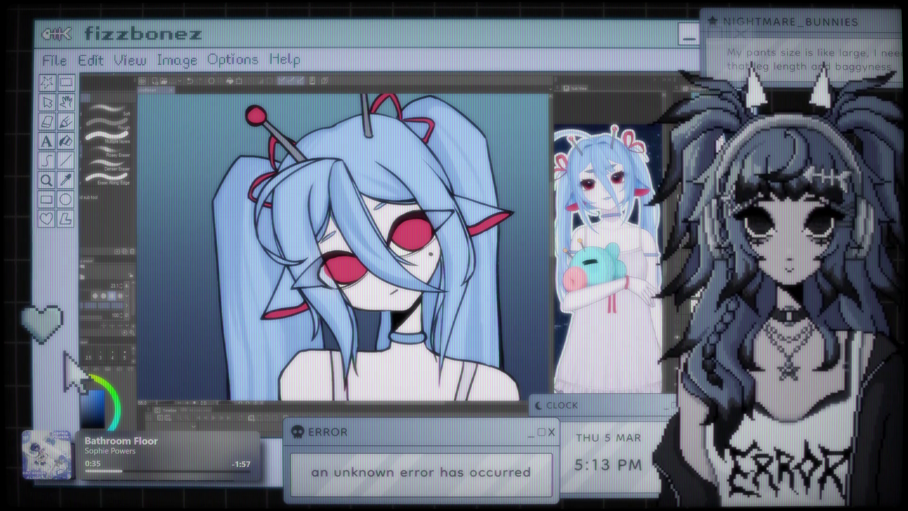
pyautogui.press('b')
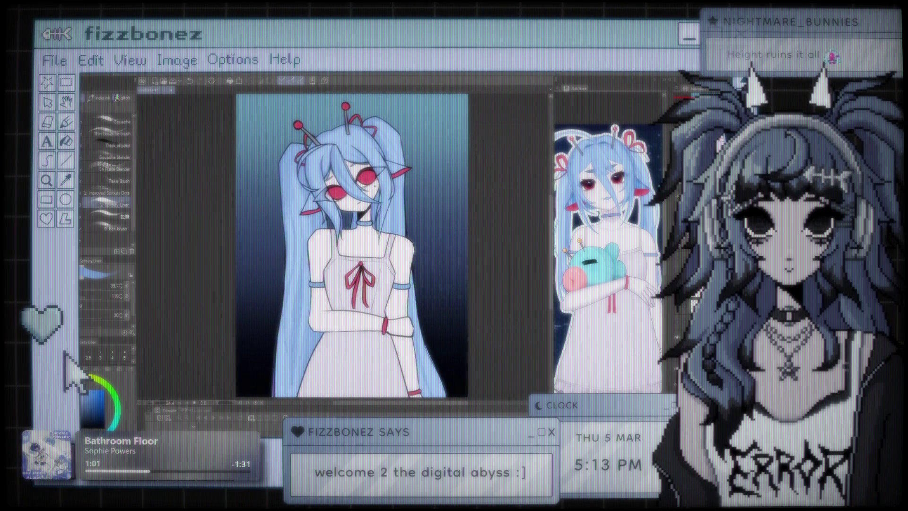
# Select the Rake Brush sub-tool instead of Sprouty Liner and raise its size to 440.5
pyautogui.click(109, 121)
pyautogui.click(100, 181)
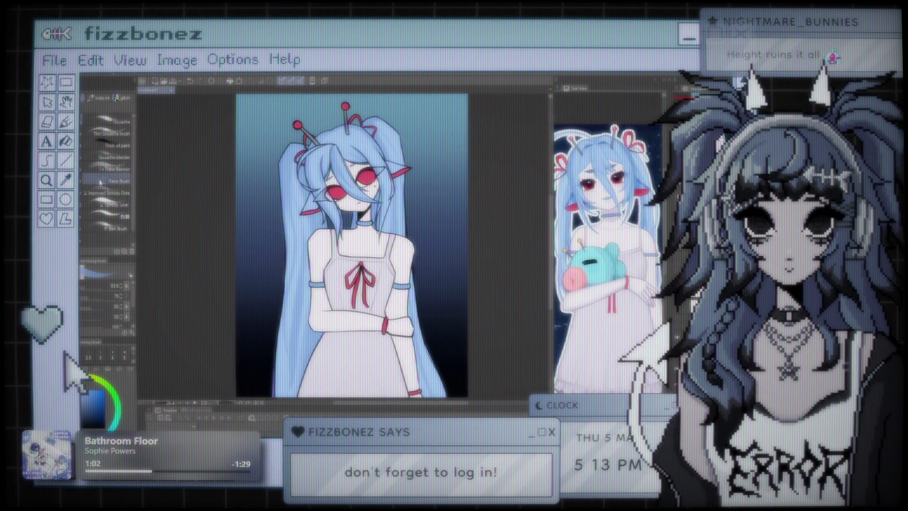
pyautogui.click(93, 287)
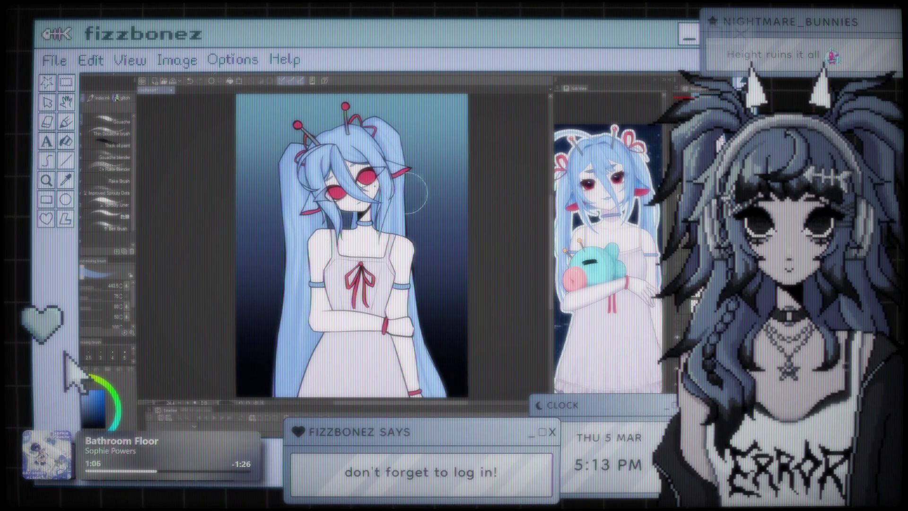
pyautogui.hscroll(-2, 439, 406)
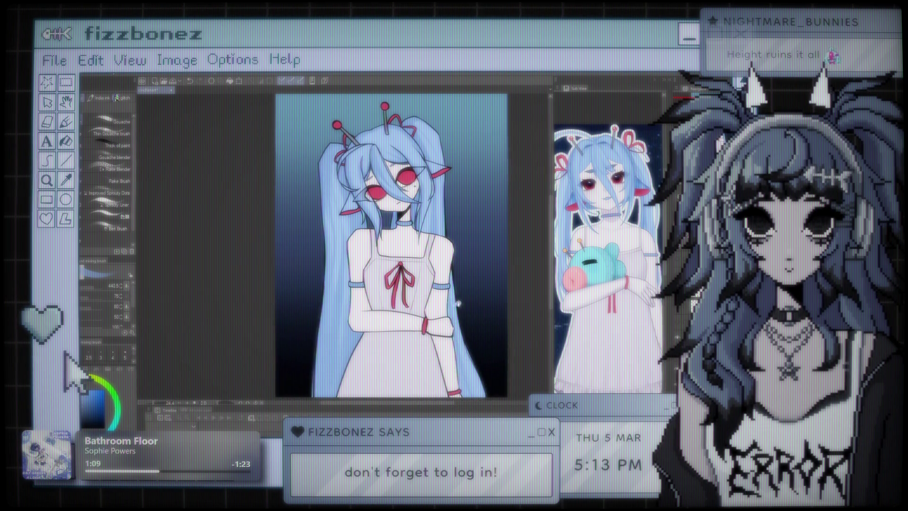
pyautogui.hscroll(3, 344, 246)
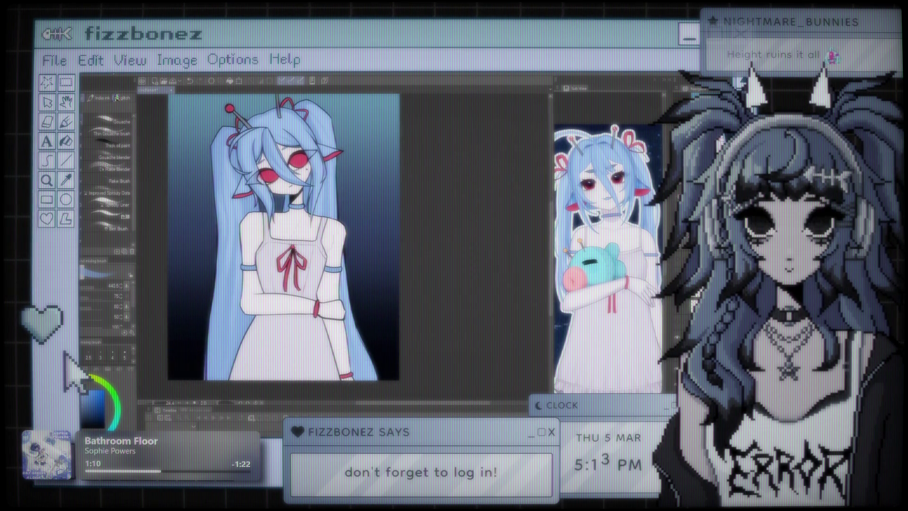
pyautogui.hscroll(-2, 346, 231)
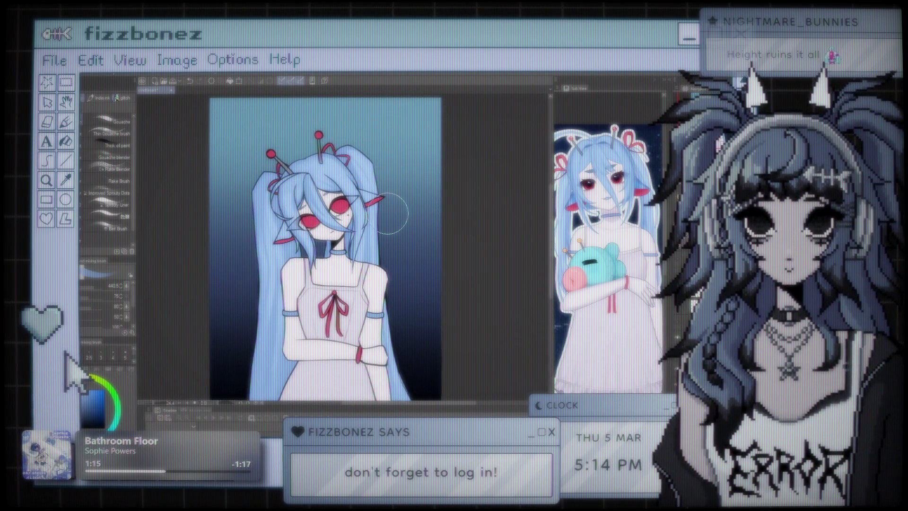
pyautogui.scroll(2, 390, 219)
pyautogui.scroll(3, 344, 249)
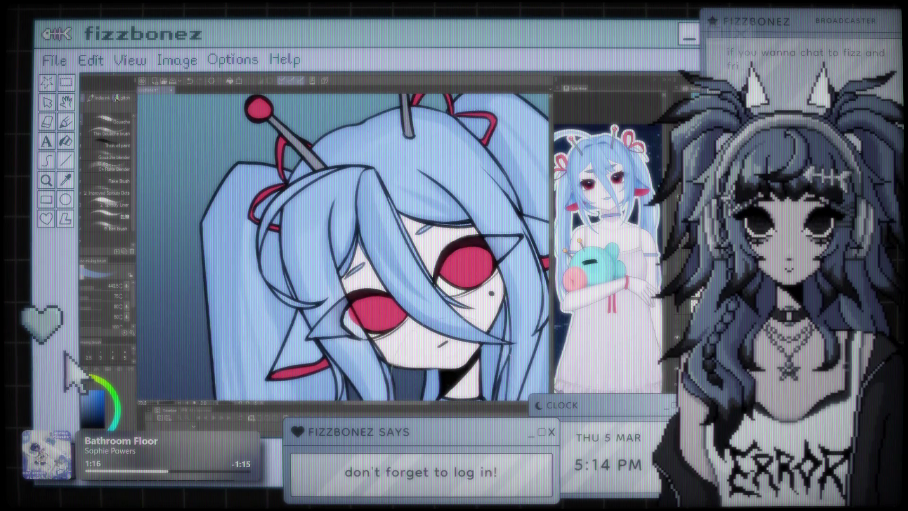
pyautogui.scroll(-2, 331, 246)
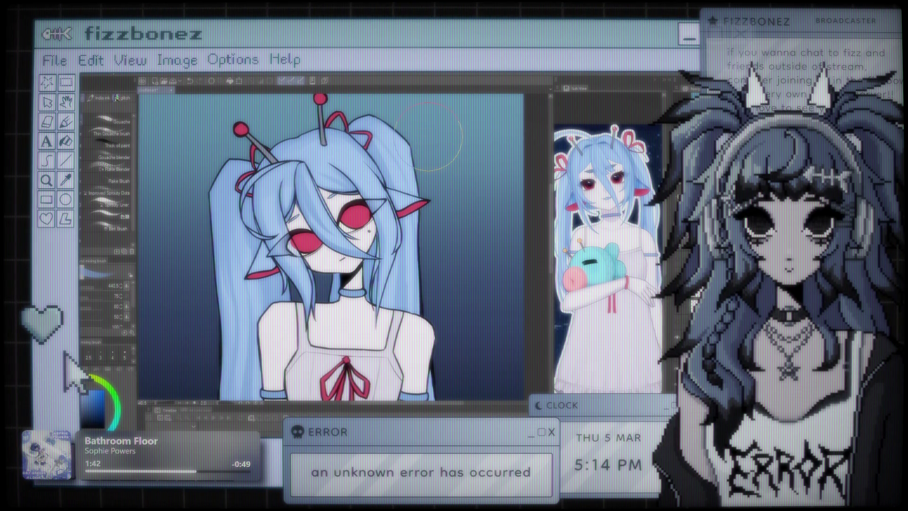
pyautogui.hotkey('ctrl', '-')
pyautogui.hotkey('ctrl', '-')
# Zoom in on the head and shrink the Rake Brush size from 440 to 180
pyautogui.hotkey('ctrl', '+')
pyautogui.hotkey('ctrl', '+')
pyautogui.hotkey('ctrl', '+')
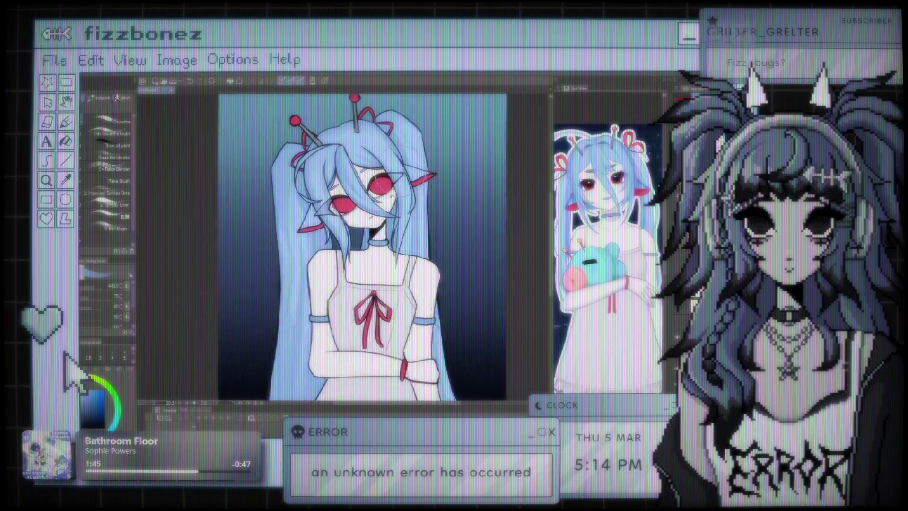
pyautogui.hotkey('ctrl', '+')
pyautogui.hotkey('ctrl', '+')
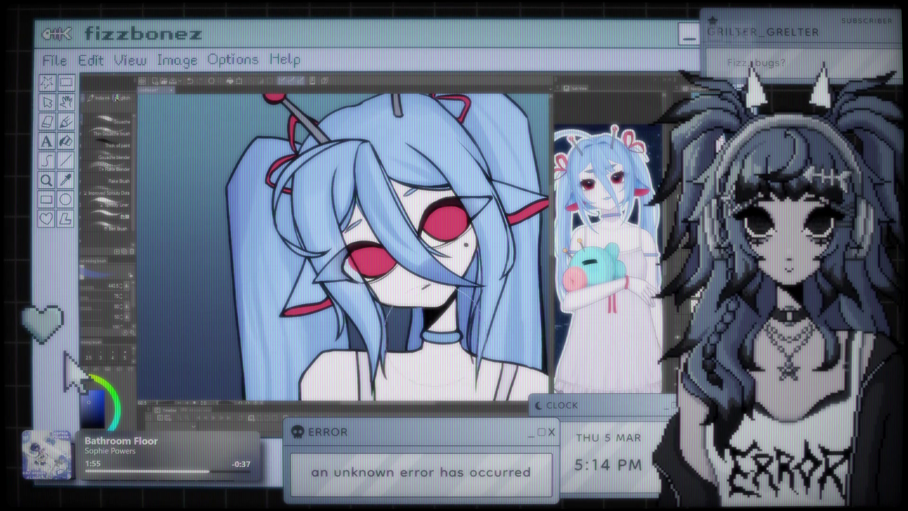
pyautogui.moveTo(191, 263); pyautogui.dragTo(239, 262)
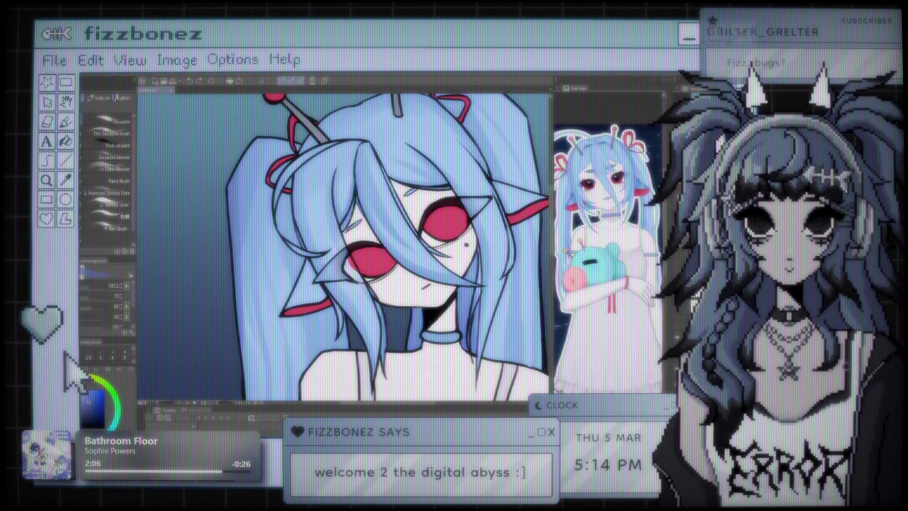
pyautogui.hotkey('ctrl', '-')
pyautogui.hotkey('ctrl', '+')
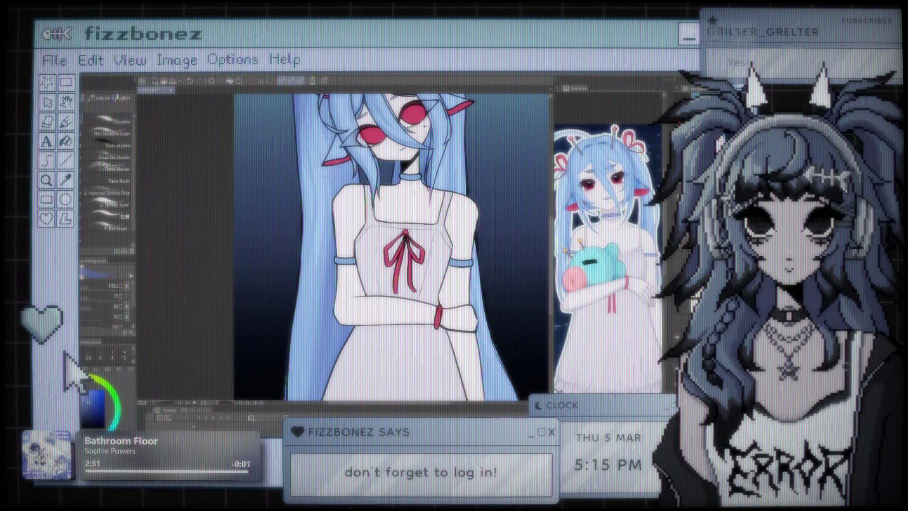
pyautogui.hotkey('ctrl', '-')
pyautogui.hotkey('ctrl', '-')
# Zoom in close on the face and lower the brush size from about 180 to 50
pyautogui.hotkey('ctrl', '+')
pyautogui.hotkey('ctrl', '+')
pyautogui.hotkey('ctrl', '+')
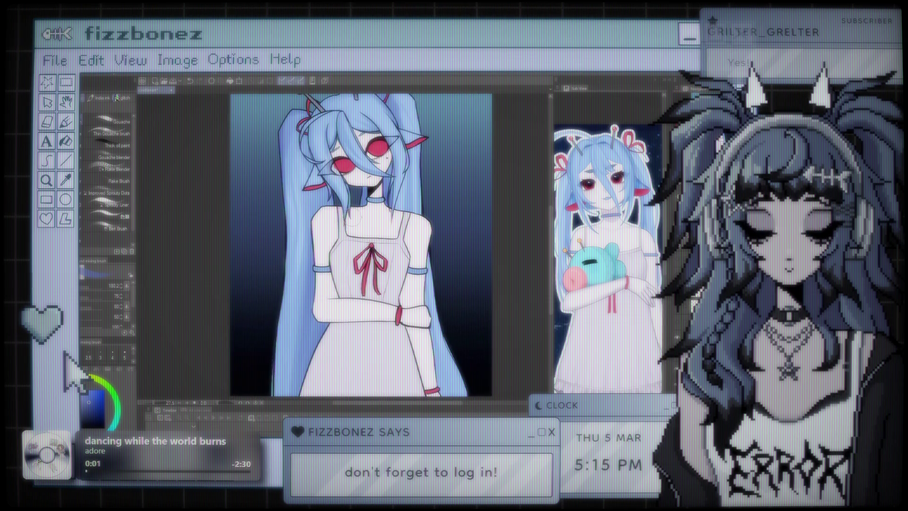
pyautogui.scroll(3, 369, 246)
pyautogui.hotkey('ctrl', '+')
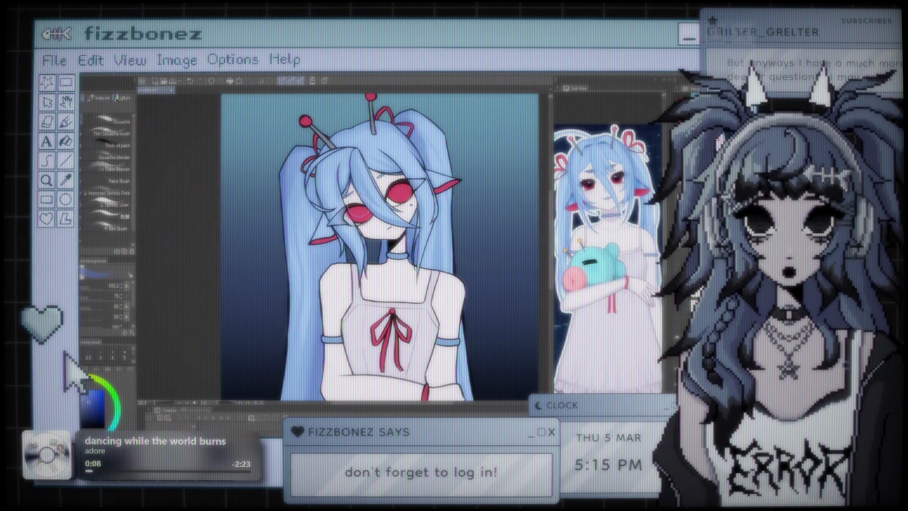
pyautogui.hotkey('ctrl', '+')
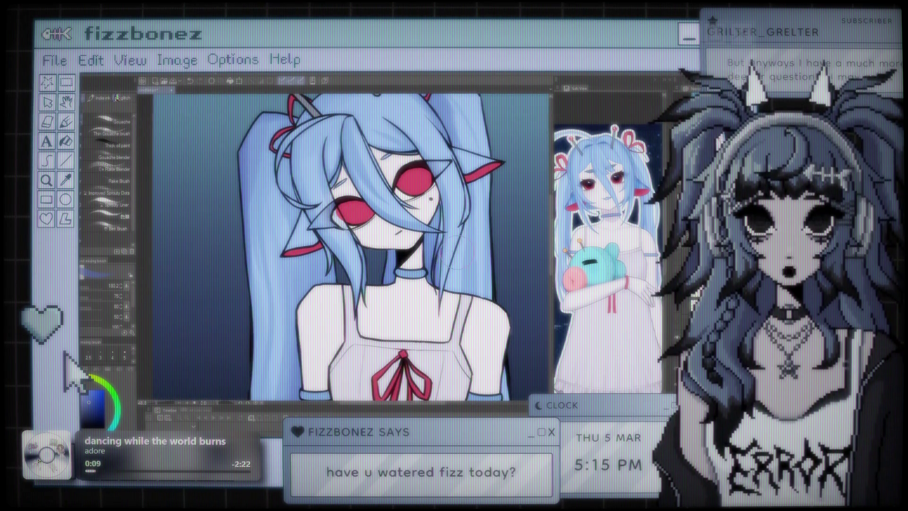
pyautogui.click(86, 287)
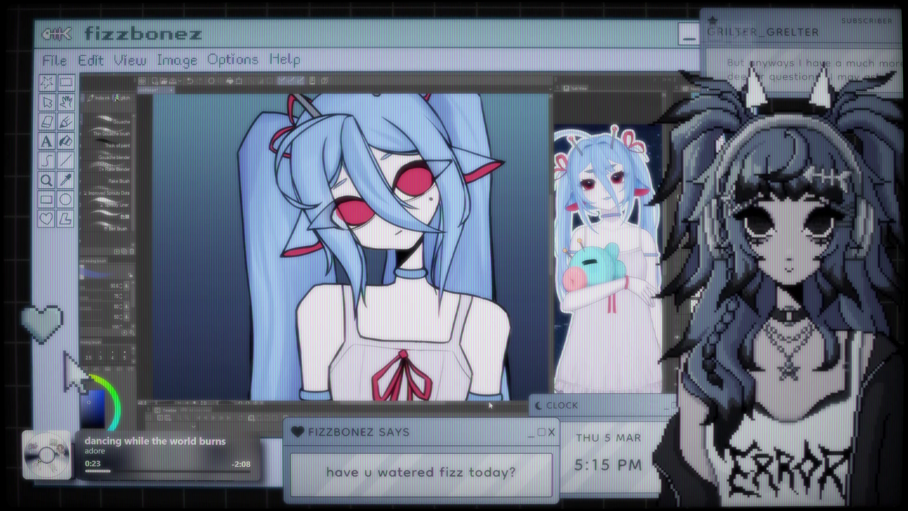
pyautogui.scroll(-5, 489, 405)
pyautogui.scroll(4, 516, 322)
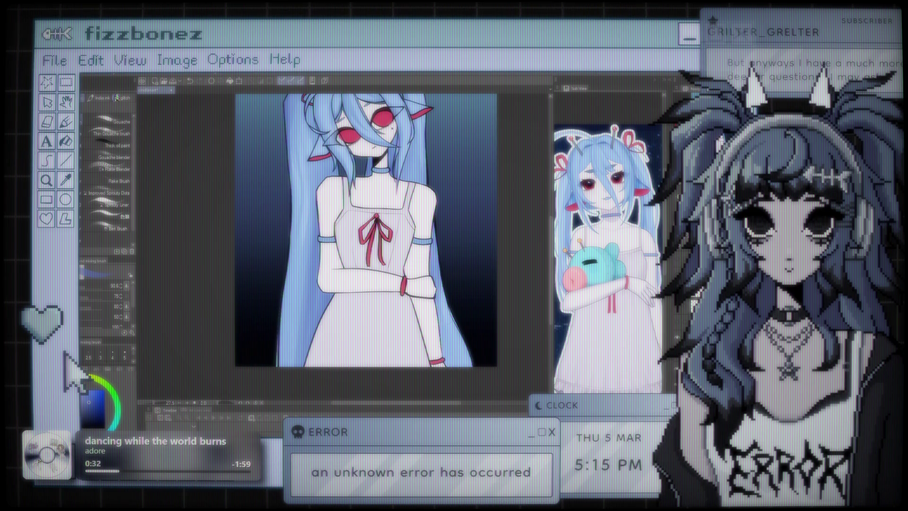
pyautogui.scroll(-2, 366, 230)
pyautogui.scroll(2, 382, 235)
pyautogui.scroll(5, 368, 198)
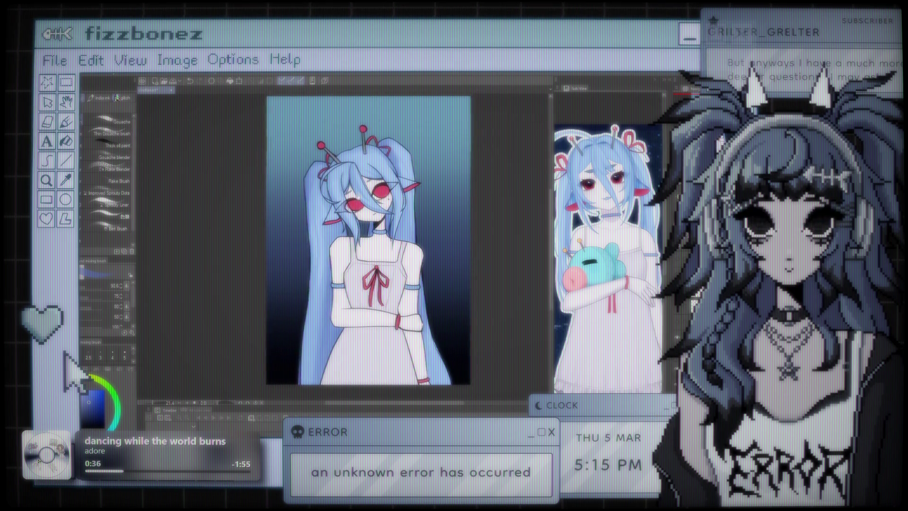
pyautogui.scroll(-2, 345, 248)
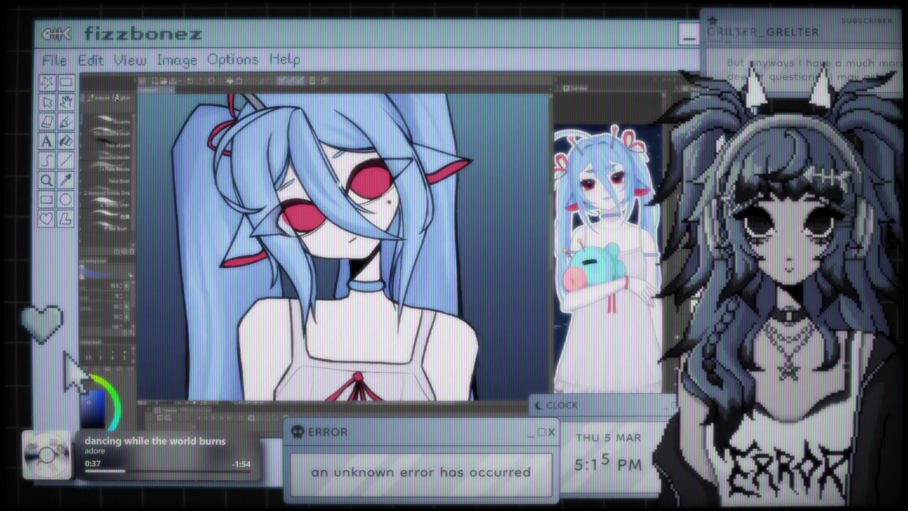
pyautogui.scroll(-2, 343, 236)
pyautogui.scroll(1, 343, 235)
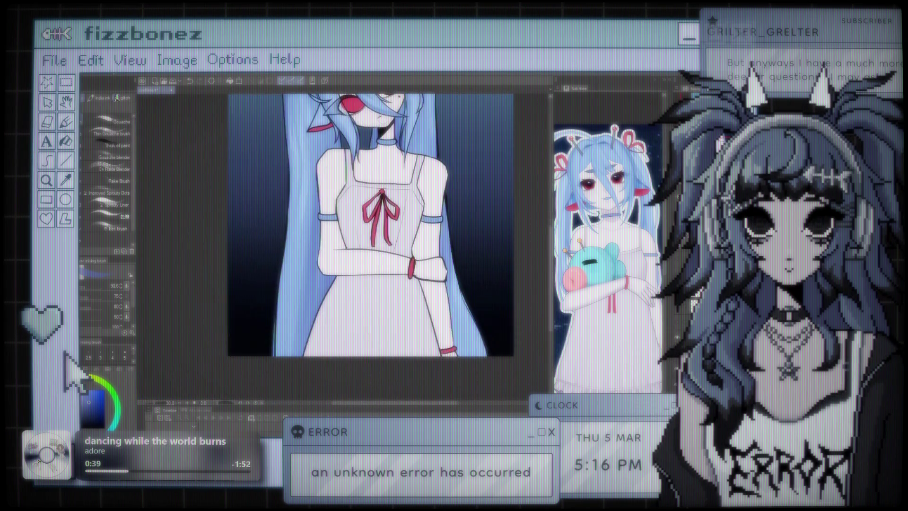
pyautogui.scroll(-1, 342, 235)
pyautogui.scroll(3, 373, 232)
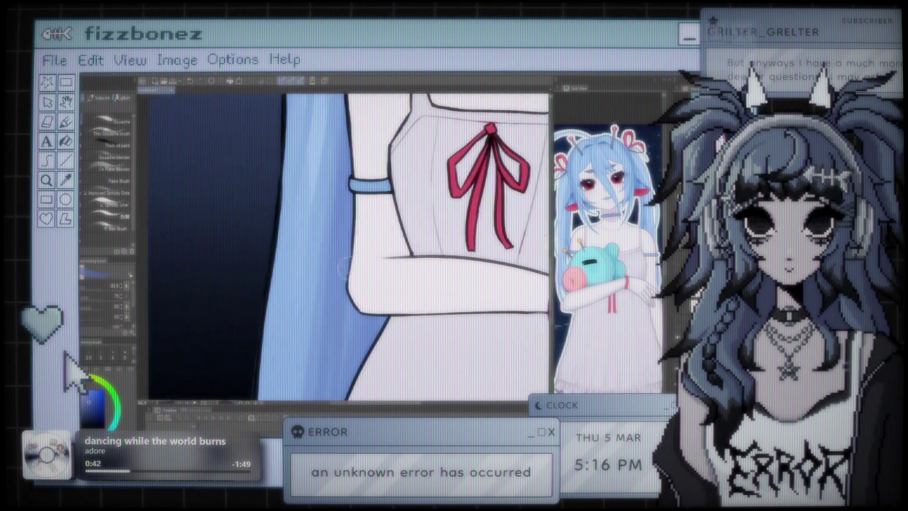
pyautogui.scroll(-3, 373, 233)
pyautogui.scroll(4, 413, 202)
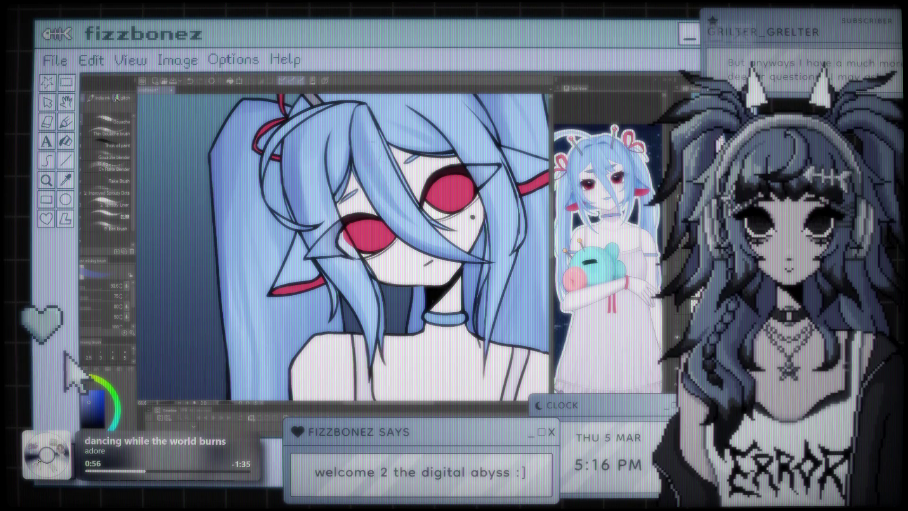
pyautogui.scroll(-2, 345, 247)
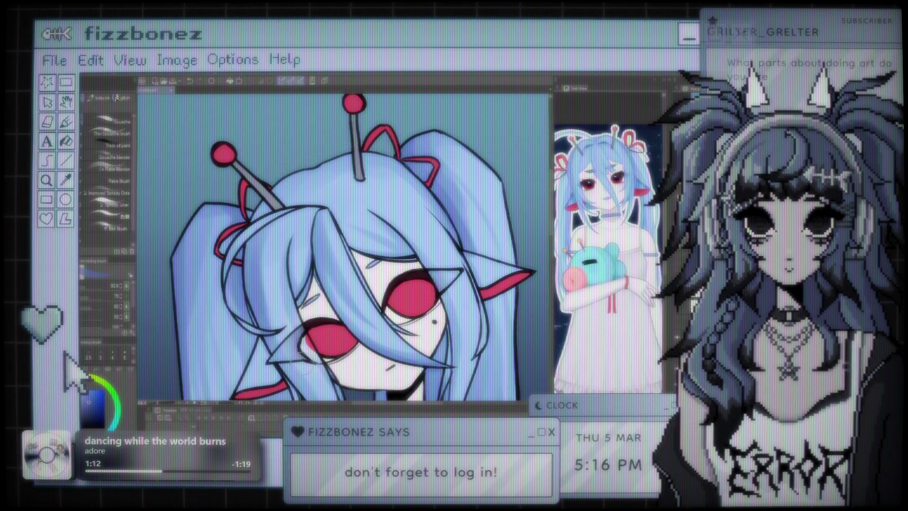
pyautogui.scroll(-5, 346, 246)
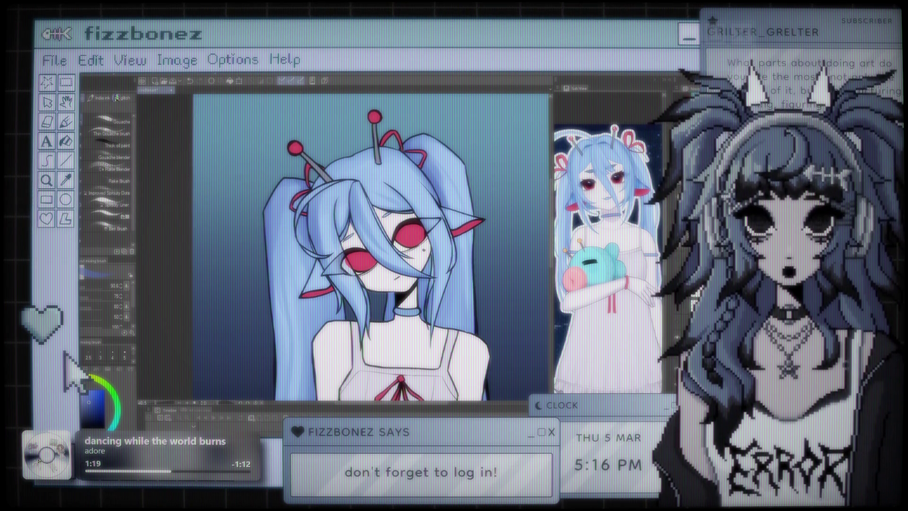
pyautogui.scroll(-3, 516, 319)
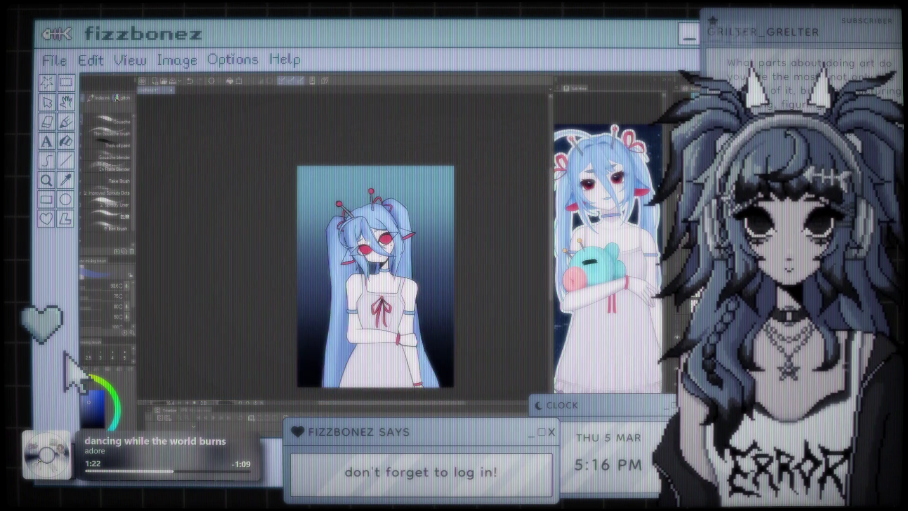
pyautogui.scroll(4, 378, 284)
pyautogui.scroll(3, 369, 246)
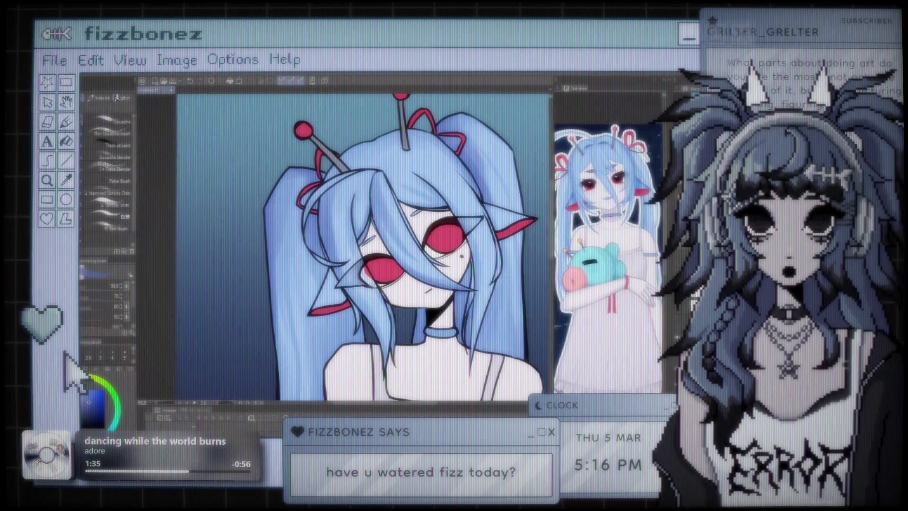
pyautogui.moveTo(416, 342); pyautogui.dragTo(382, 241)
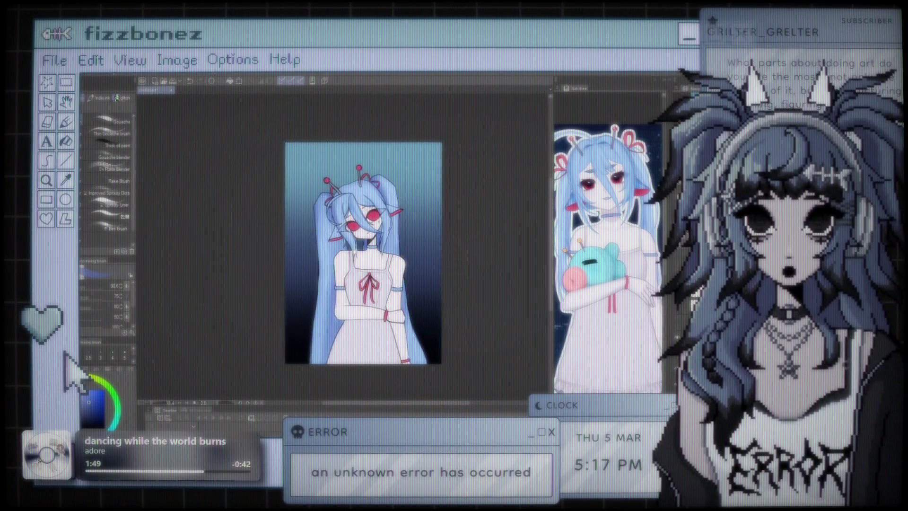
pyautogui.scroll(2, 354, 209)
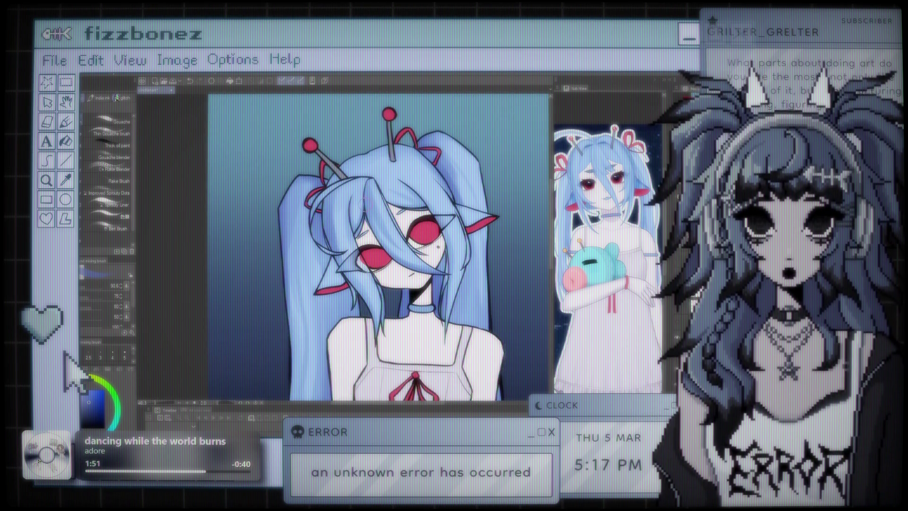
pyautogui.scroll(4, 364, 203)
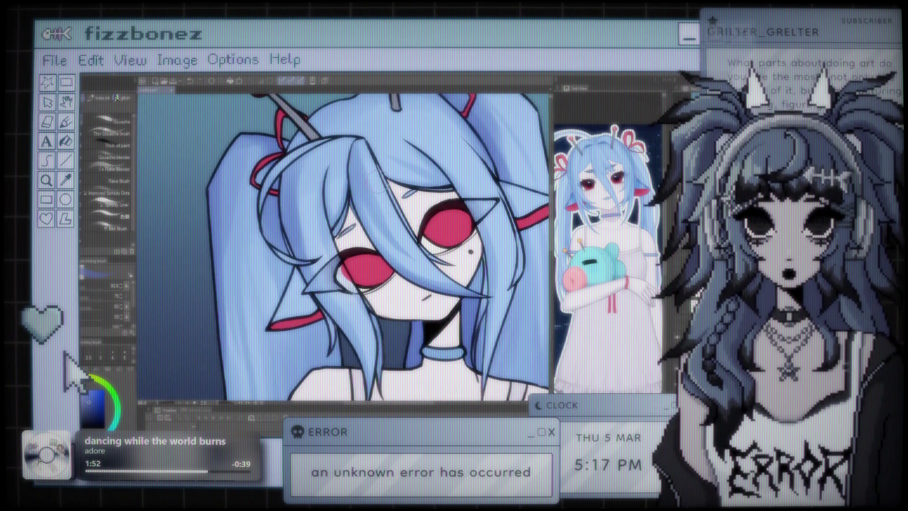
pyautogui.click(83, 289)
# Lower the brush size from 90.6 to 37.0 and zoom out to the whole character
pyautogui.click(81, 290)
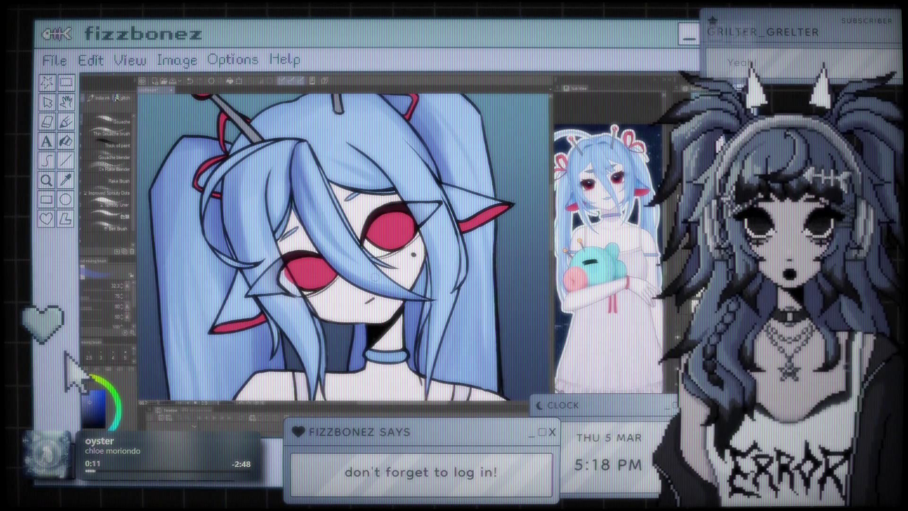
pyautogui.hotkey('ctrl', '-')
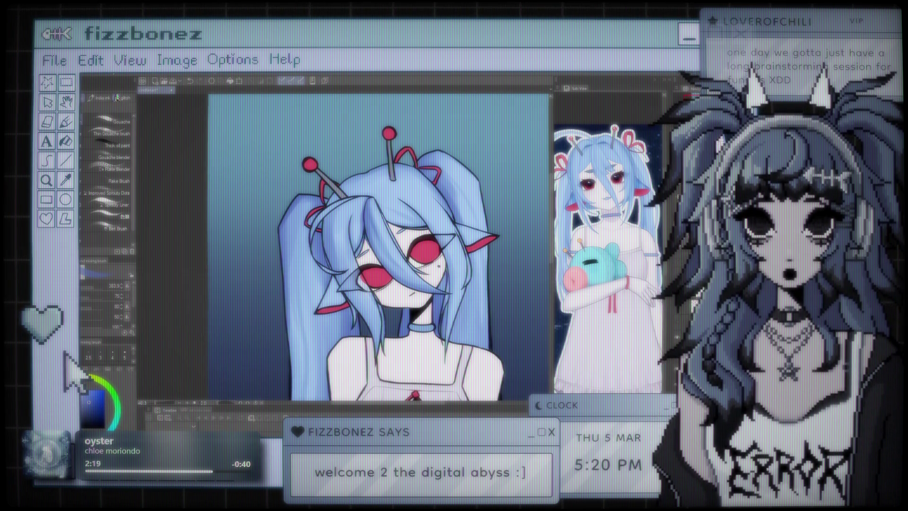
pyautogui.scroll(-4, 361, 235)
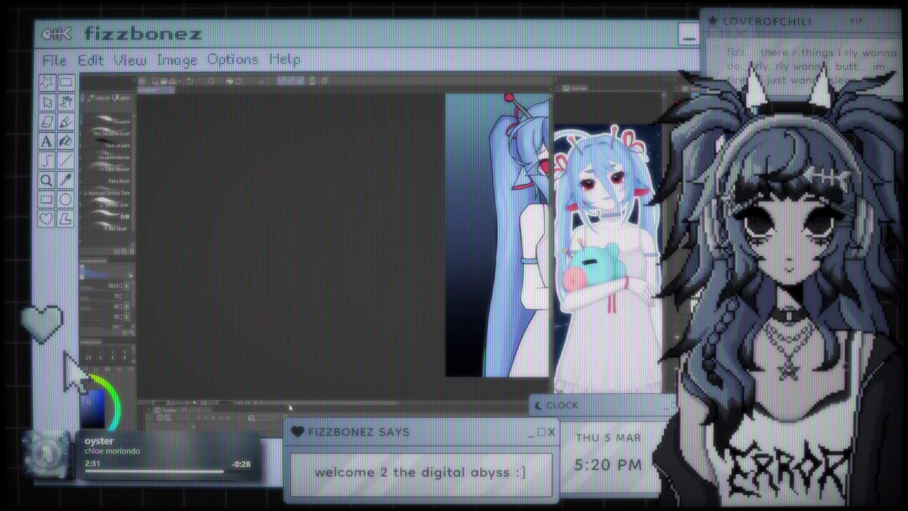
# Fit the canvas to the window and bring back the dark blue shading tint over the painting
pyautogui.moveTo(324, 276)
pyautogui.mouseDown()
pyautogui.moveTo(300, 252)
pyautogui.moveTo(250, 251)
pyautogui.mouseUp()
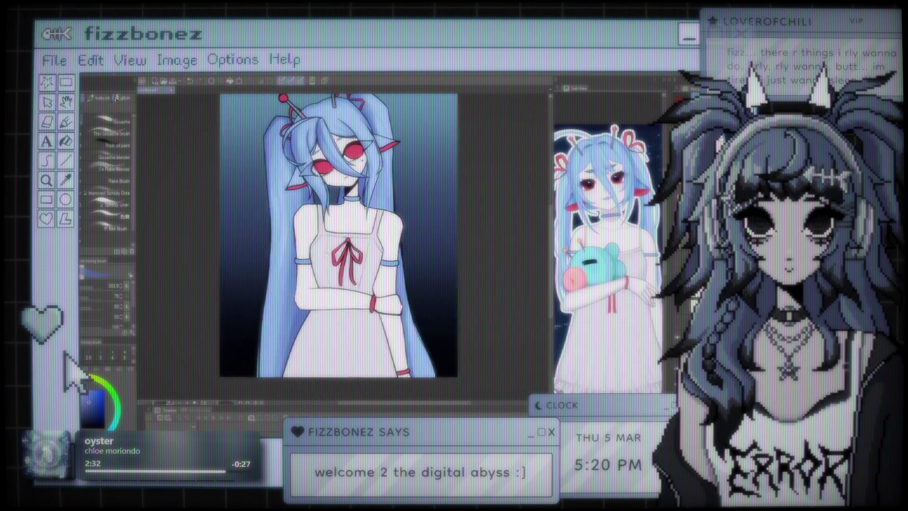
pyautogui.hotkey('ctrl', '0')
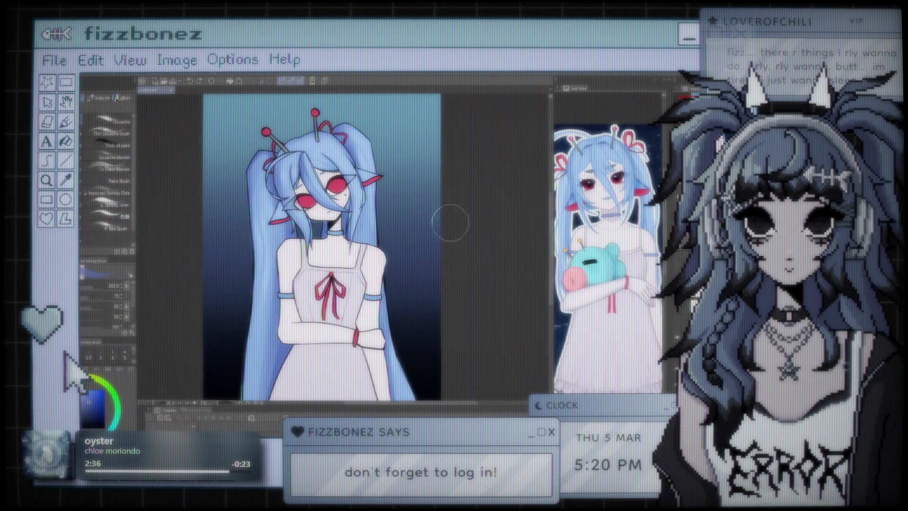
pyautogui.hotkey('ctrl', 'z')
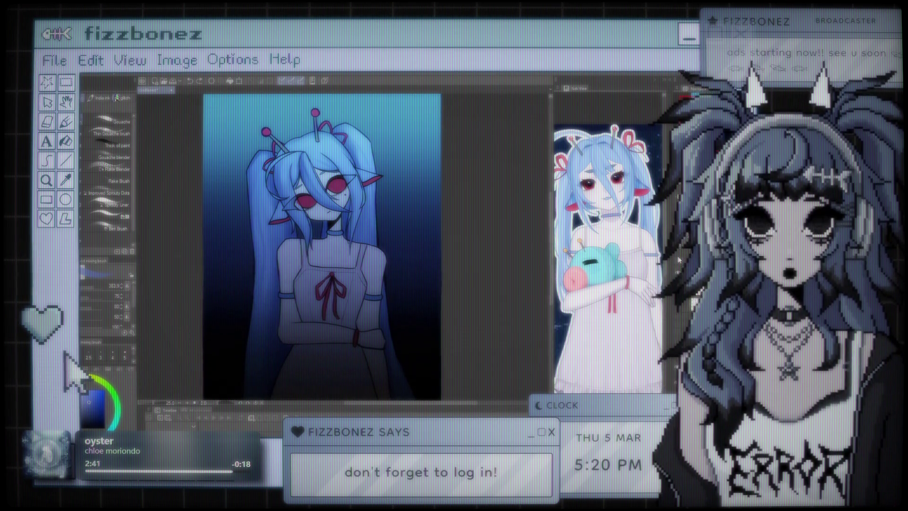
# Compare the painting with and without the dark tint, then hide the dark shading layer
pyautogui.hotkey('ctrl', 'y')
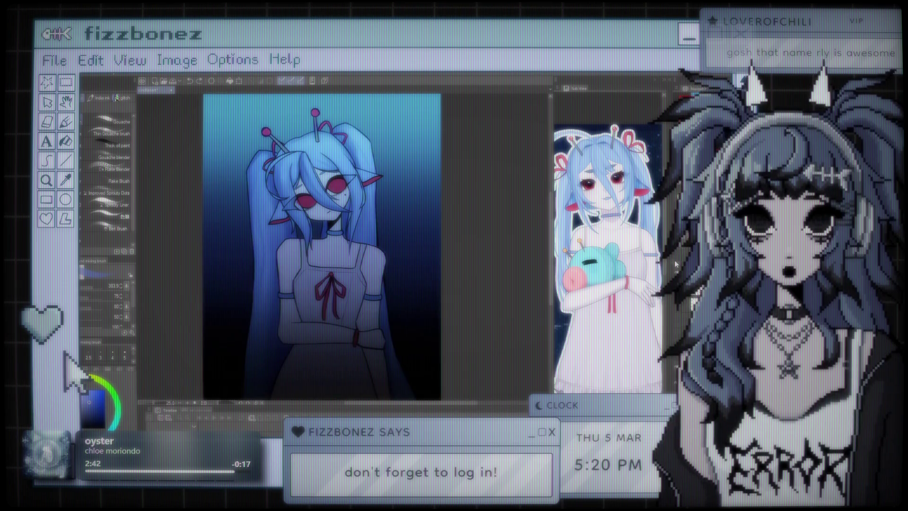
pyautogui.hotkey('ctrl', 'z')
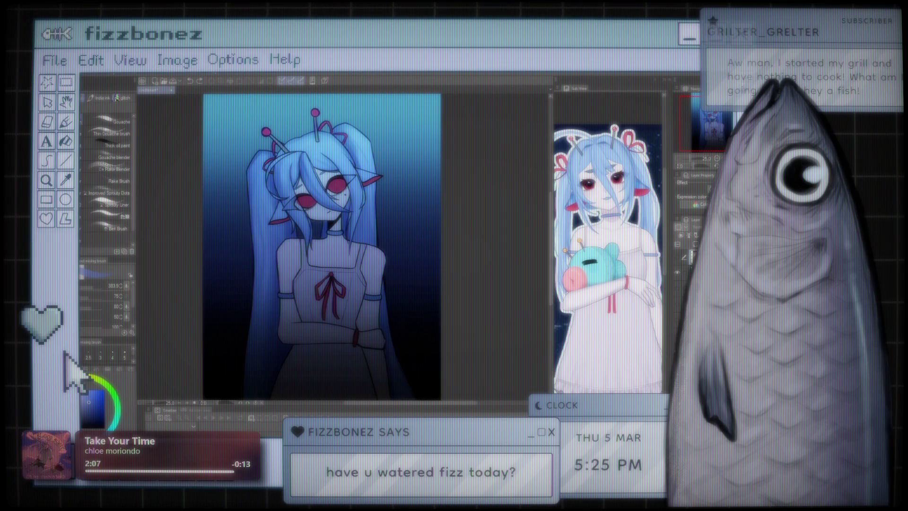
pyautogui.scroll(-2, 381, 232)
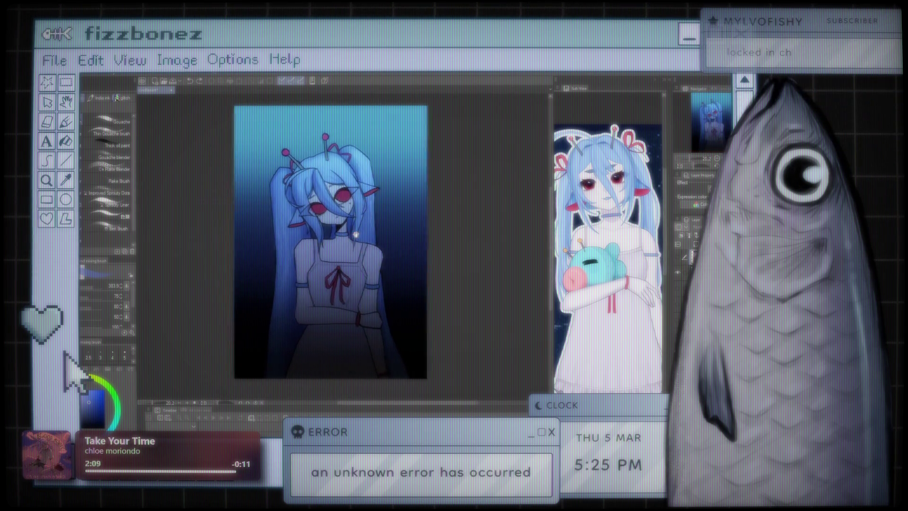
pyautogui.scroll(2, 381, 232)
pyautogui.scroll(4, 381, 233)
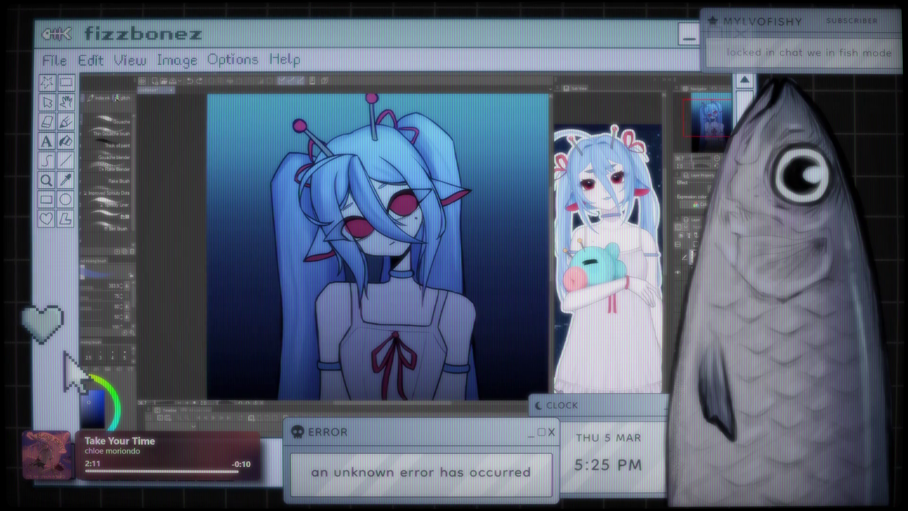
pyautogui.click(676, 273)
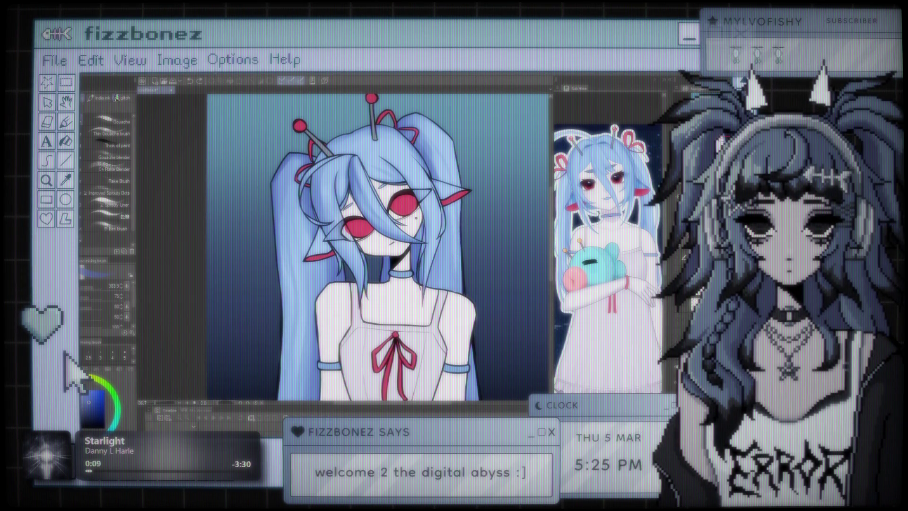
# Zoom out until the full-length illustration fits the window
pyautogui.scroll(-4, 441, 258)
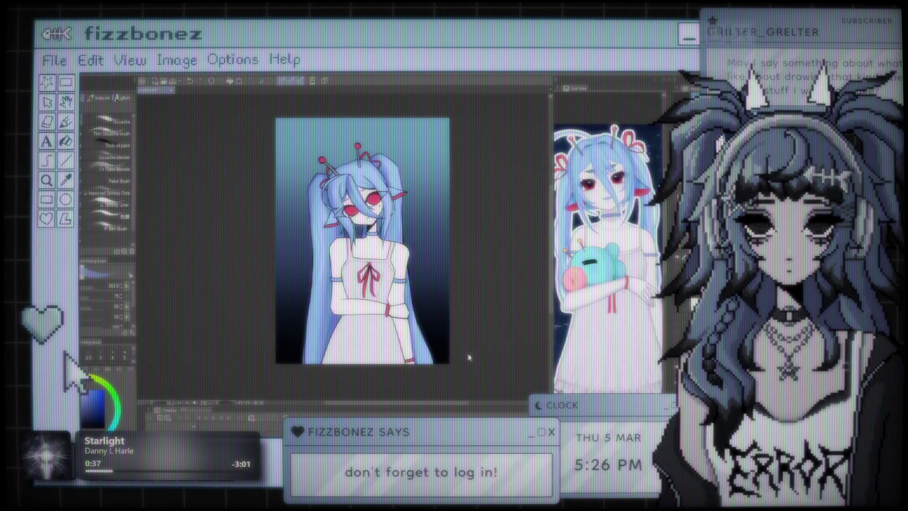
# Paste the room-corner photo, stretch it over the whole canvas, and remove the stray vertical guide
pyautogui.hotkey('ctrl', 'v')
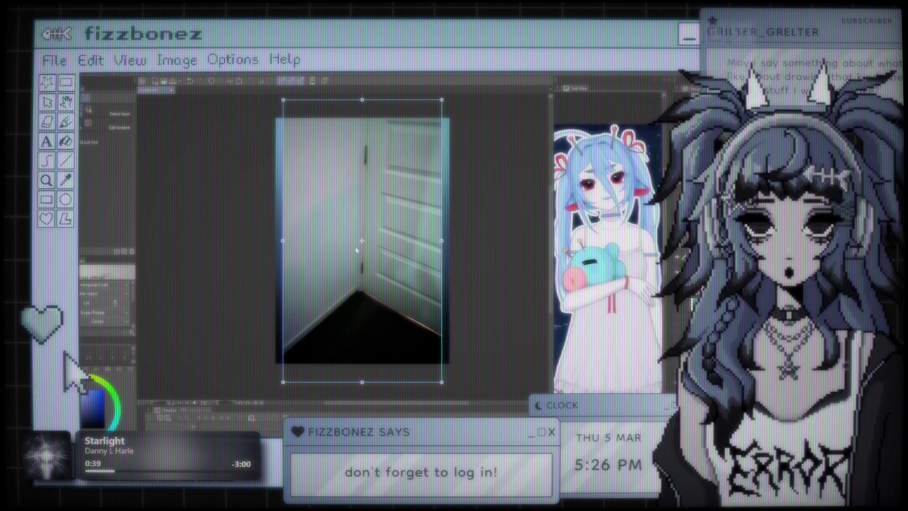
pyautogui.moveTo(443, 241); pyautogui.dragTo(512, 241)
pyautogui.moveTo(283, 241)
pyautogui.mouseDown()
pyautogui.moveTo(197, 241)
pyautogui.moveTo(308, 279)
pyautogui.moveTo(258, 273)
pyautogui.moveTo(304, 268)
pyautogui.moveTo(265, 269)
pyautogui.mouseUp()
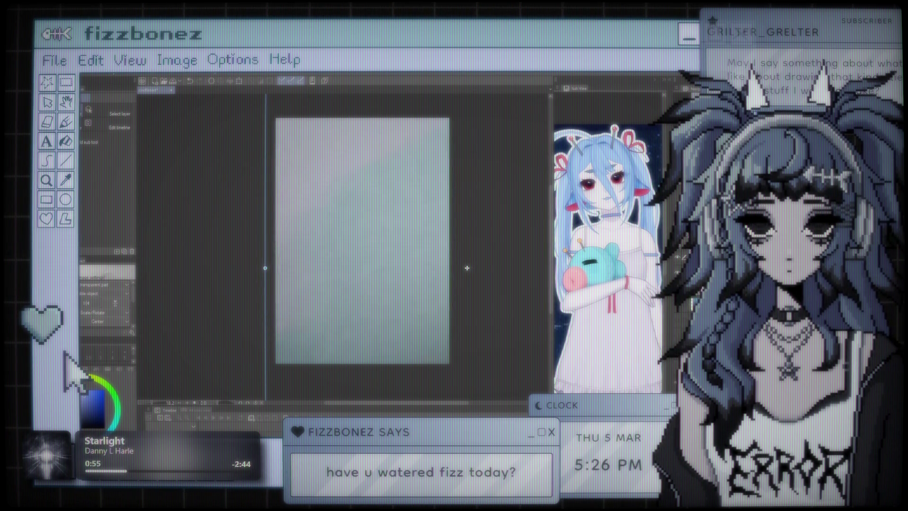
pyautogui.click(467, 268)
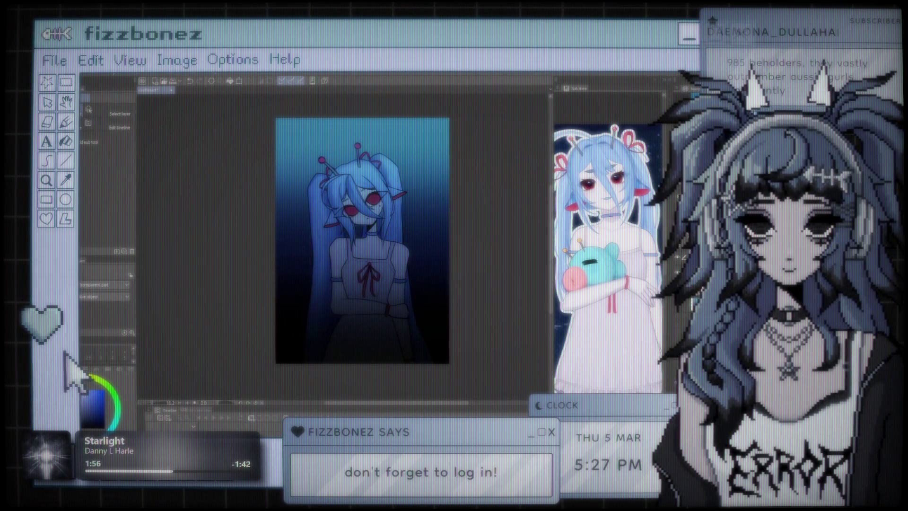
pyautogui.scroll(2, 381, 271)
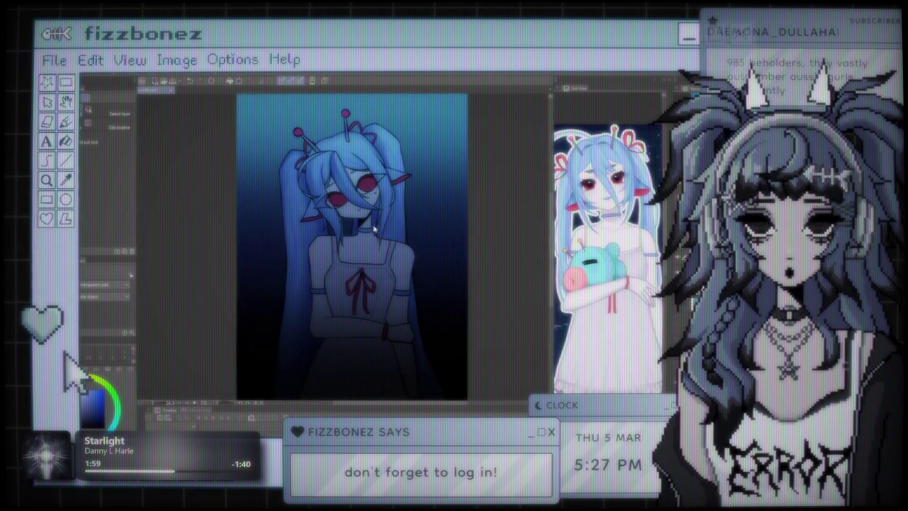
pyautogui.scroll(6, 381, 271)
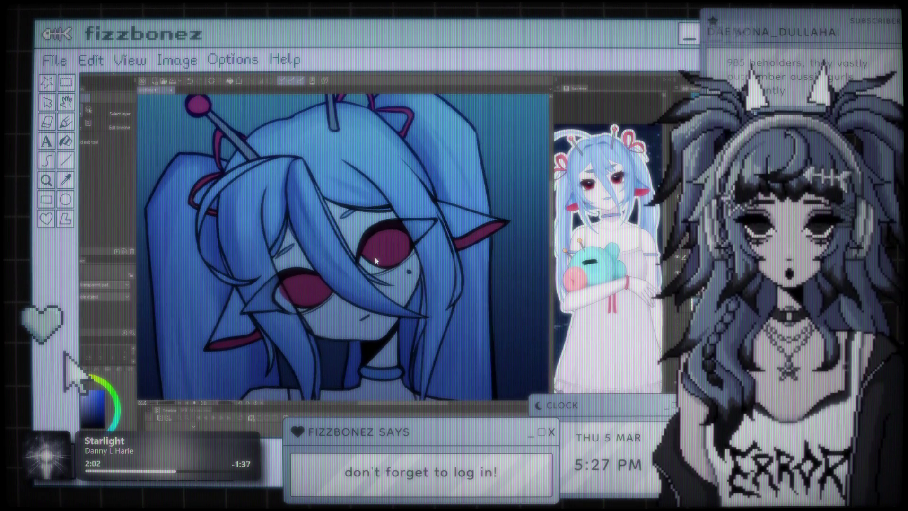
pyautogui.scroll(-5, 385, 227)
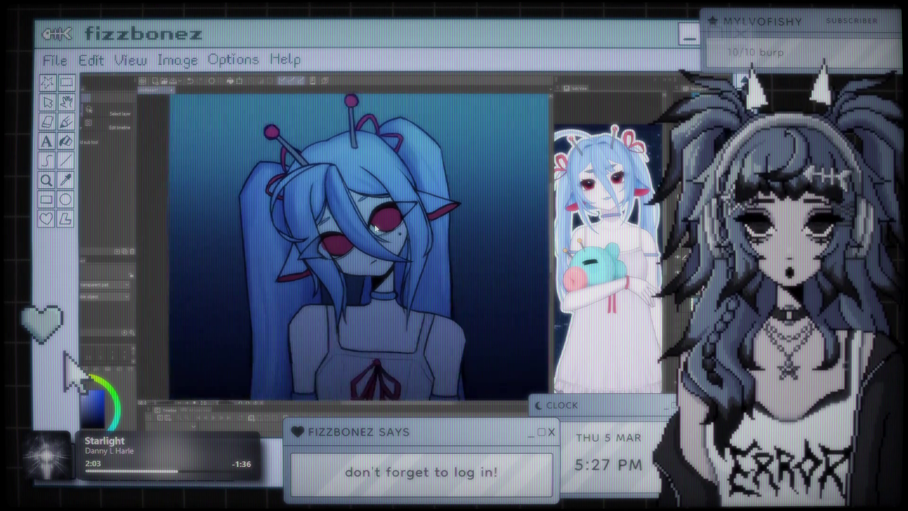
pyautogui.moveTo(382, 222); pyautogui.dragTo(401, 239)
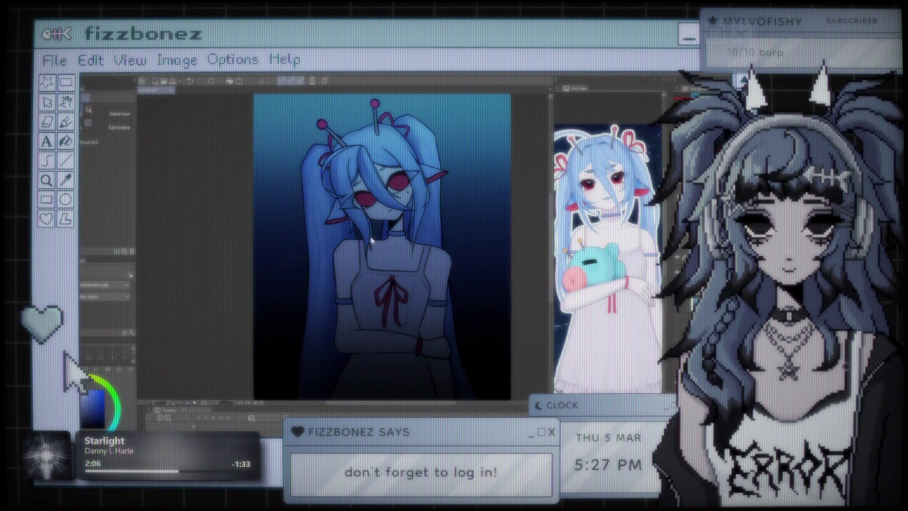
pyautogui.scroll(4, 366, 215)
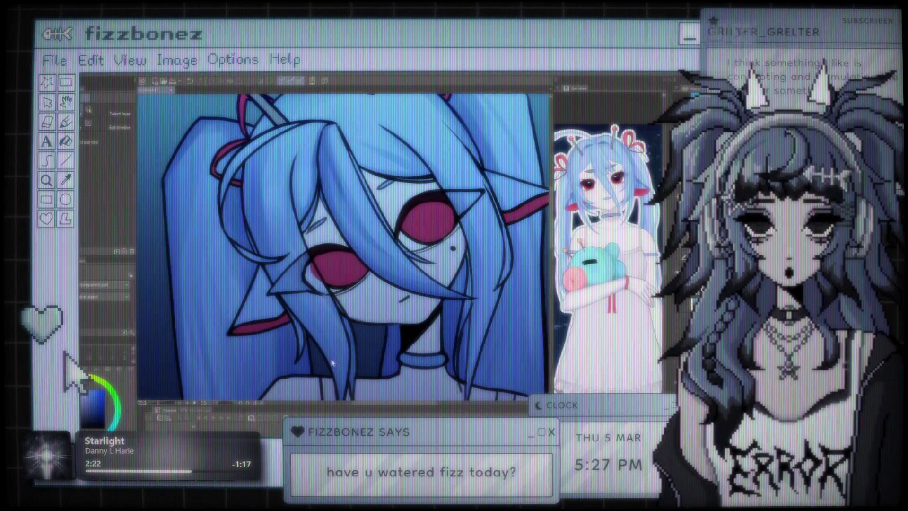
pyautogui.scroll(-2, 343, 263)
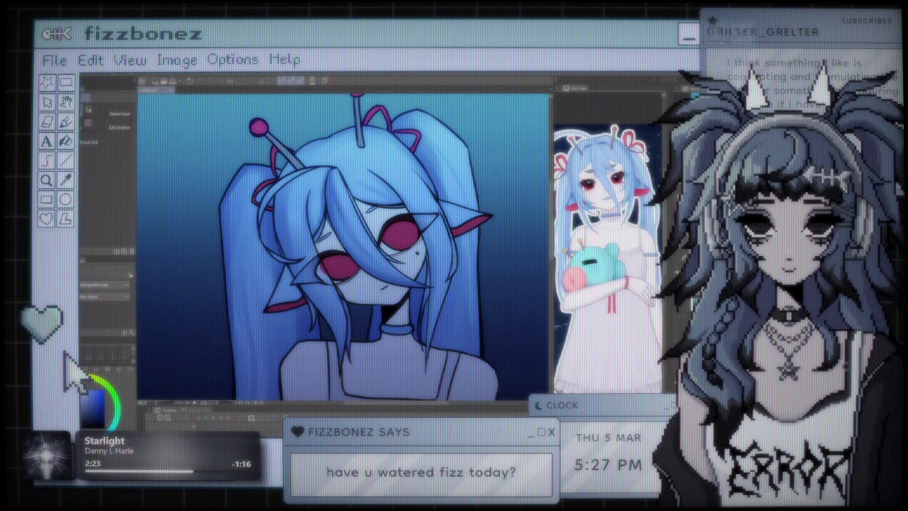
pyautogui.scroll(-3, 442, 254)
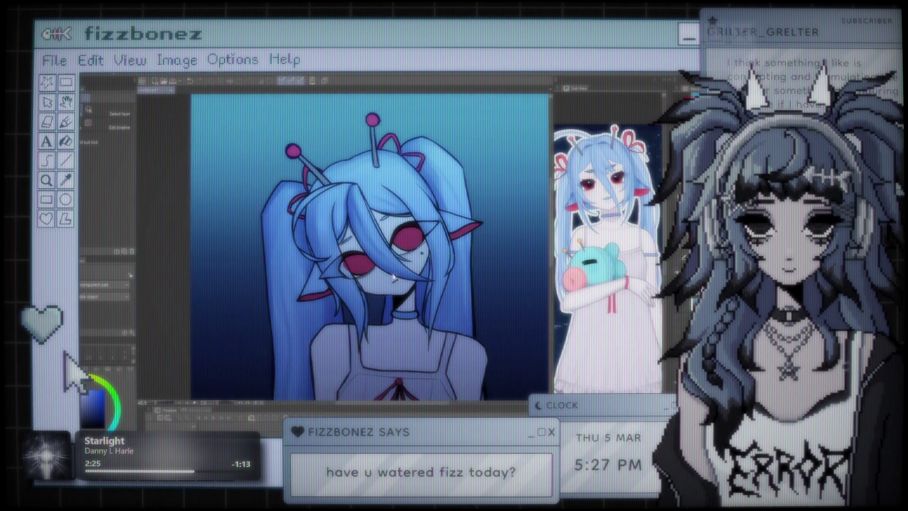
pyautogui.scroll(1, 389, 329)
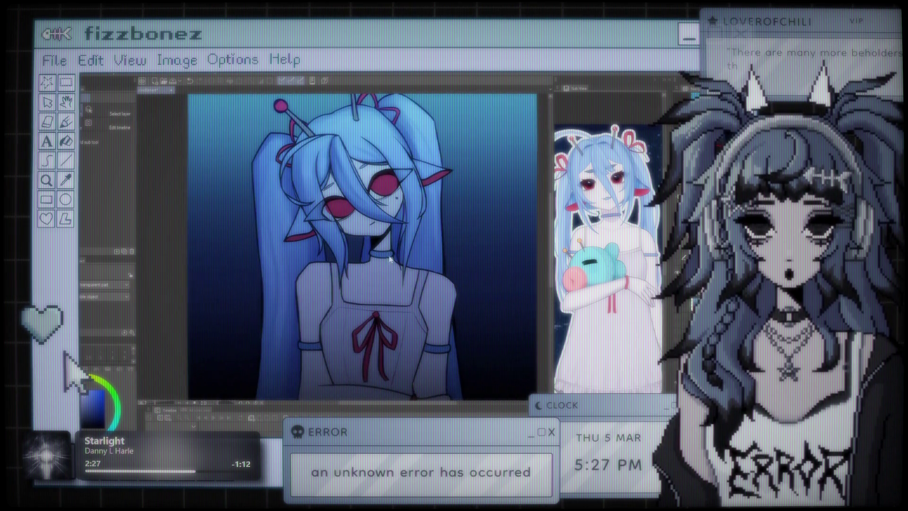
# Undo the deep blue tint so the girl's skin and dress show bright white again
pyautogui.hotkey('ctrl', 'z')
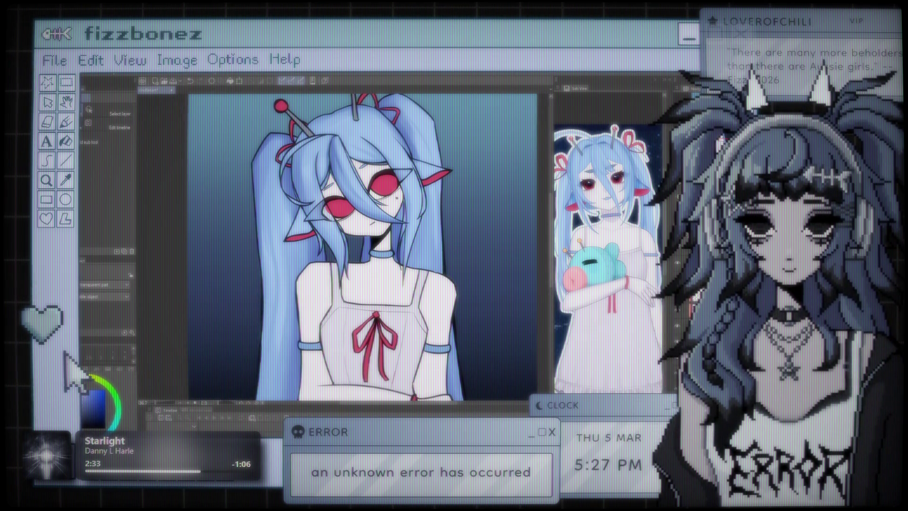
pyautogui.scroll(3, 344, 218)
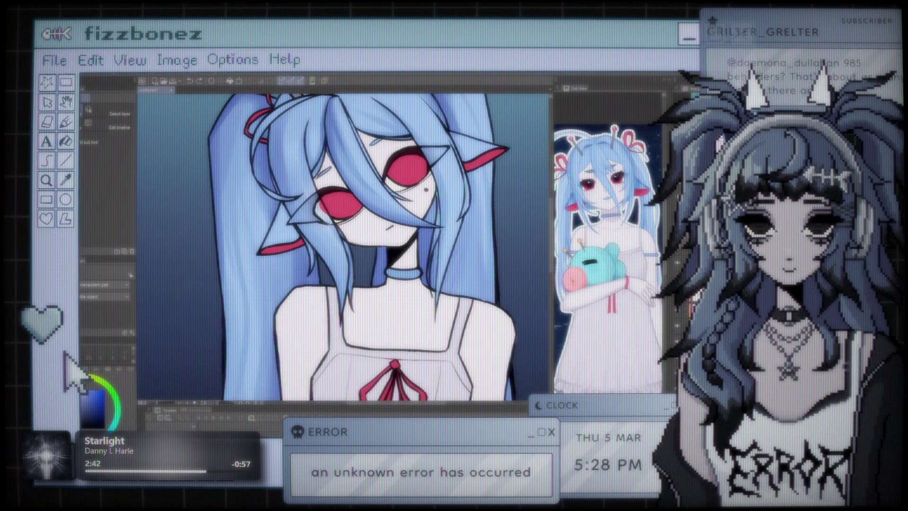
# Sample a purple from the artwork with the eyedropper, then return to the brush
pyautogui.press('i')
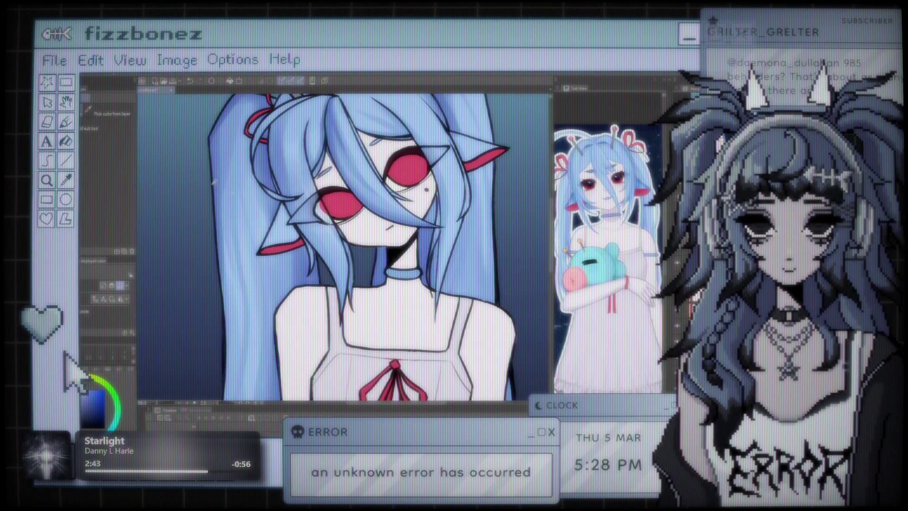
pyautogui.click(314, 320)
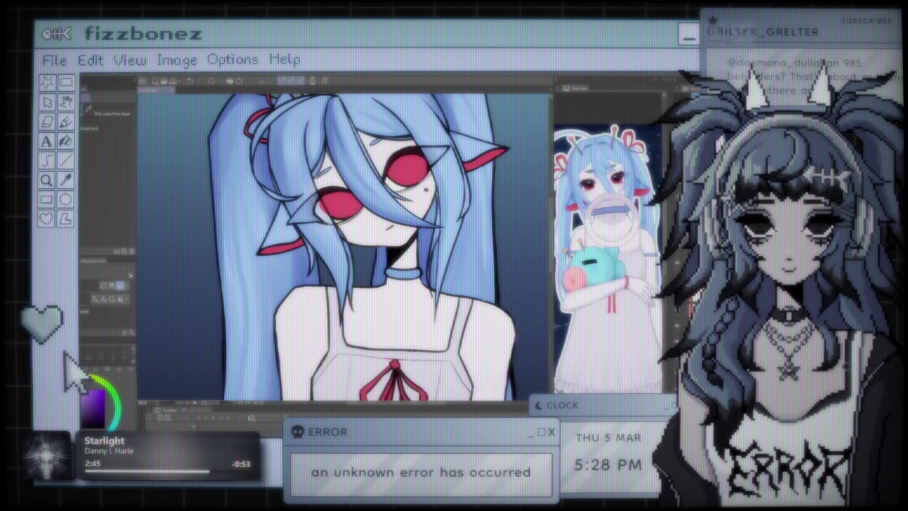
pyautogui.press('b')
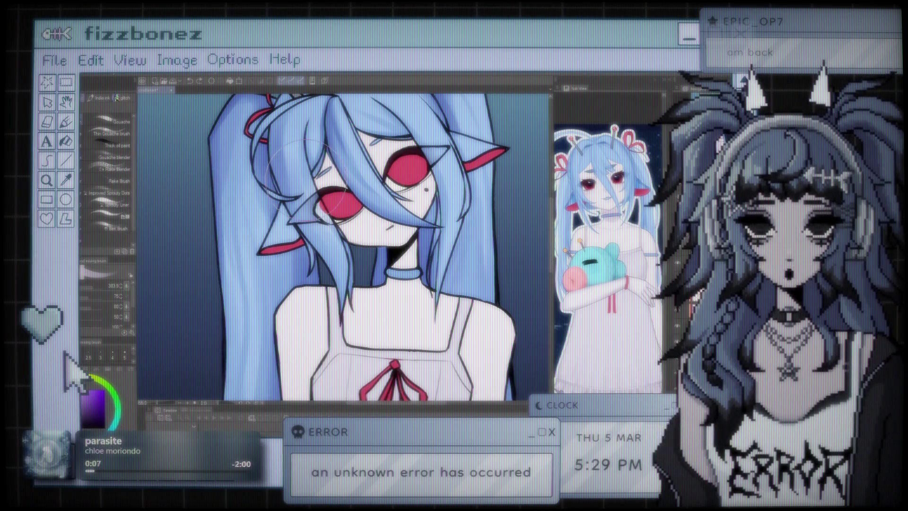
# Reduce the brush size to 103.5, erase part of the blue neck mark, and undo a test stroke
pyautogui.moveTo(91, 291); pyautogui.dragTo(86, 289)
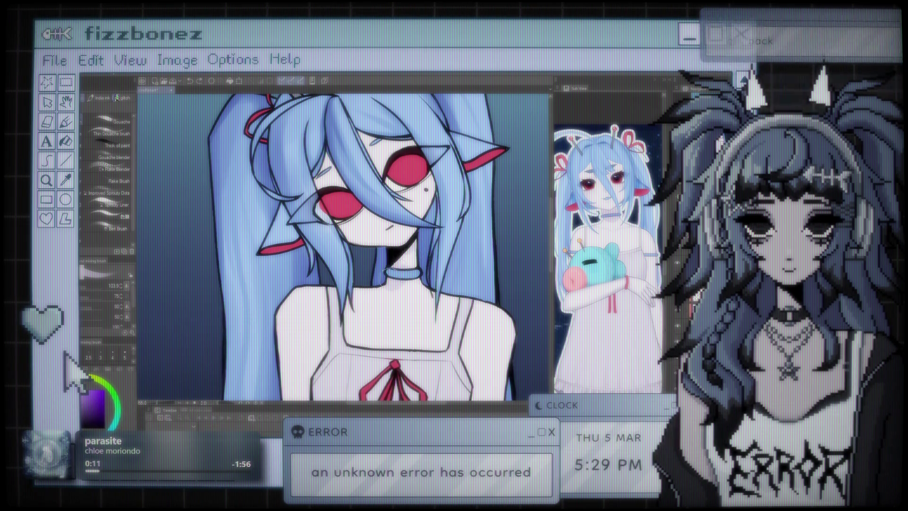
pyautogui.scroll(3, 397, 258)
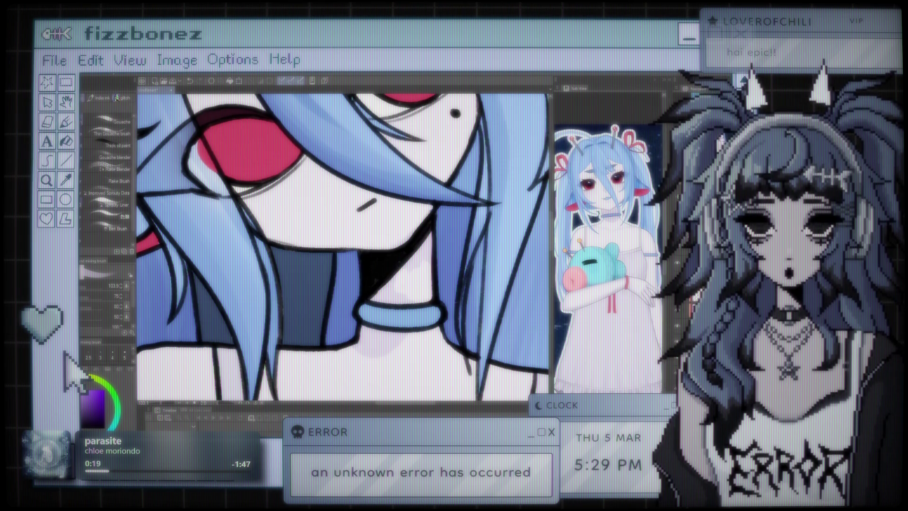
pyautogui.press('e')
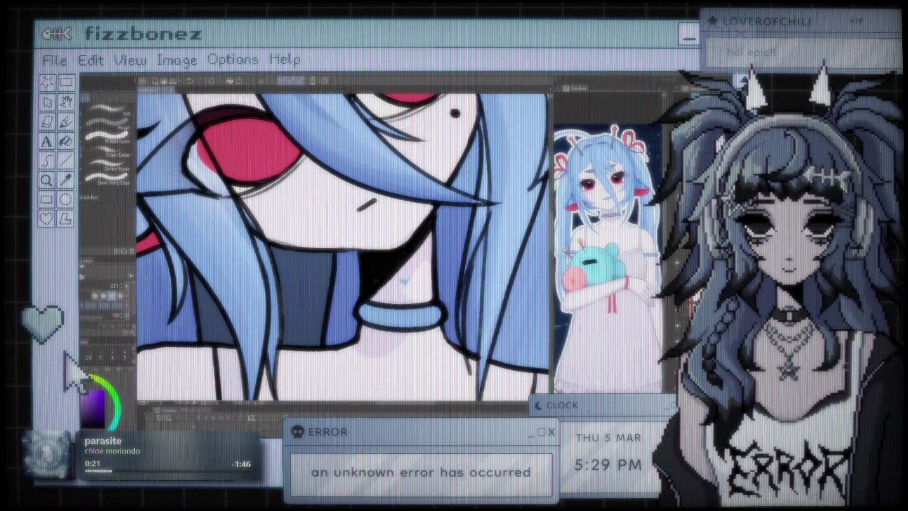
pyautogui.moveTo(414, 282); pyautogui.dragTo(428, 288)
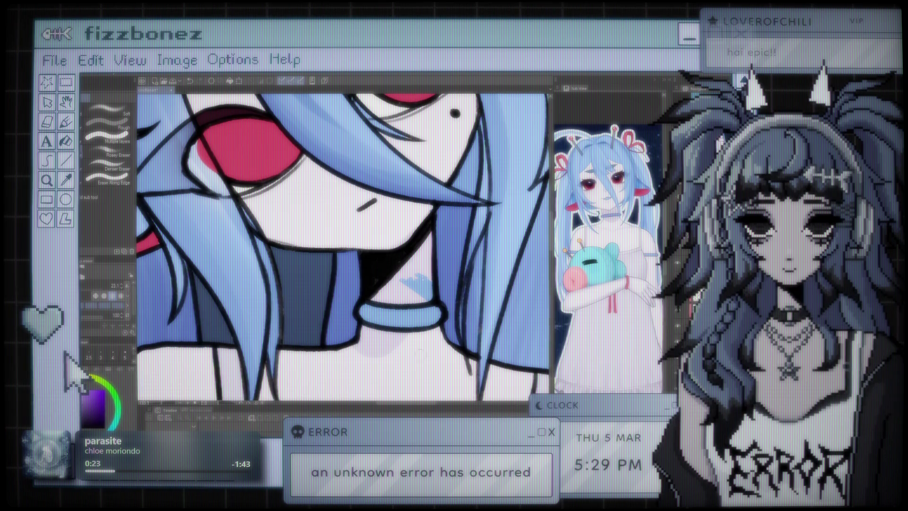
pyautogui.scroll(-3, 343, 245)
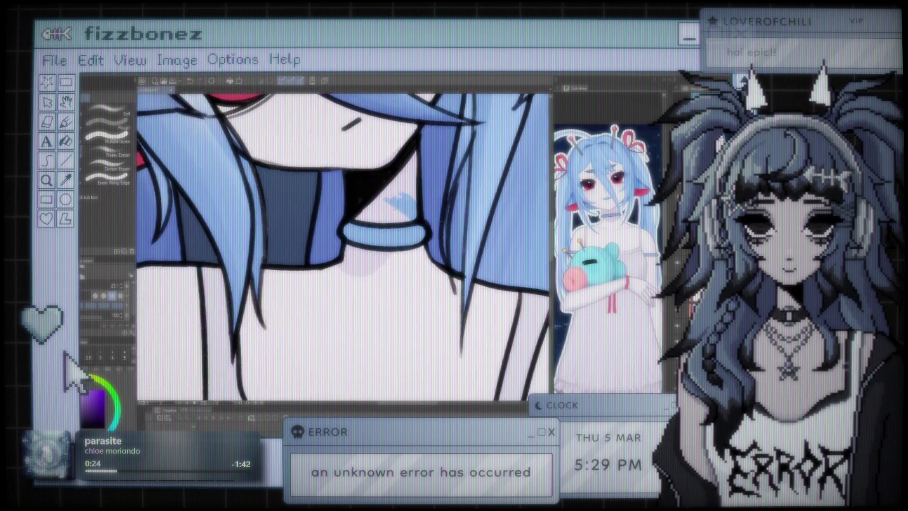
pyautogui.moveTo(399, 187); pyautogui.dragTo(395, 203)
pyautogui.hotkey('ctrl', 'z')
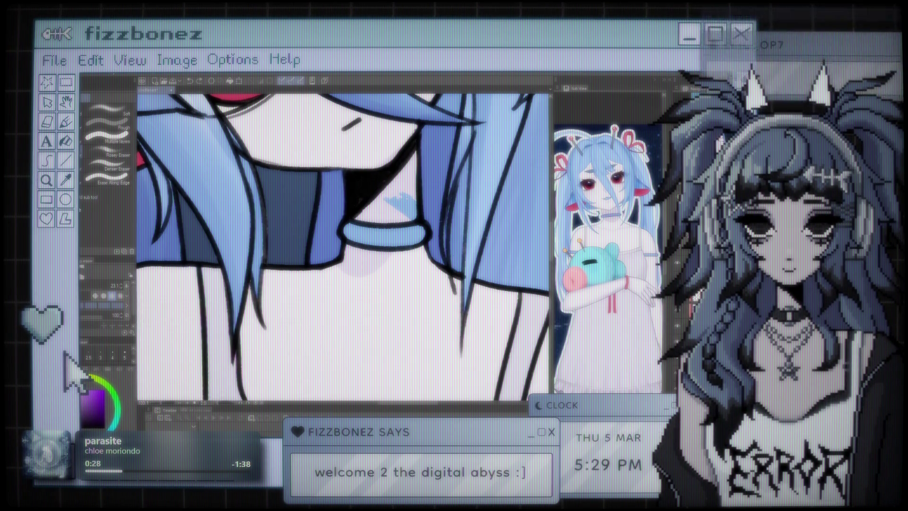
# Show the darker blue hair shading layer and toggle the choker's blue fill to compare
pyautogui.press('b')
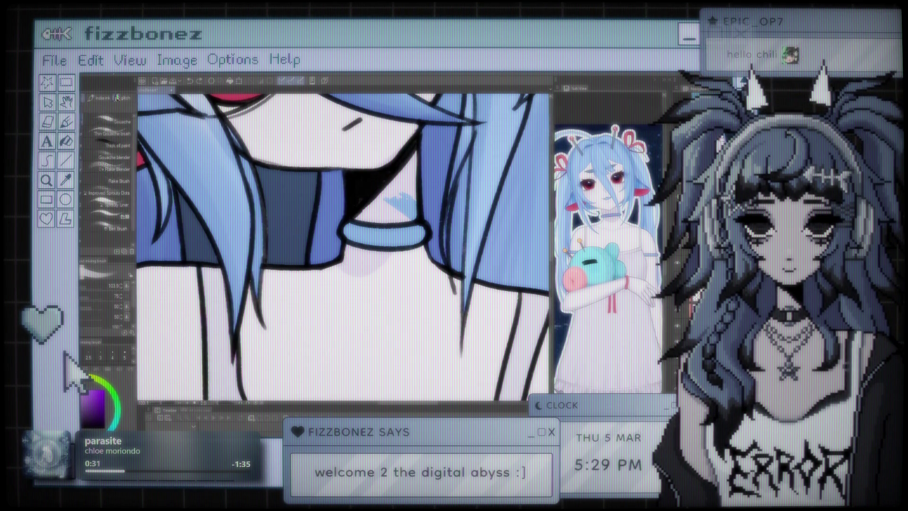
pyautogui.press('p')
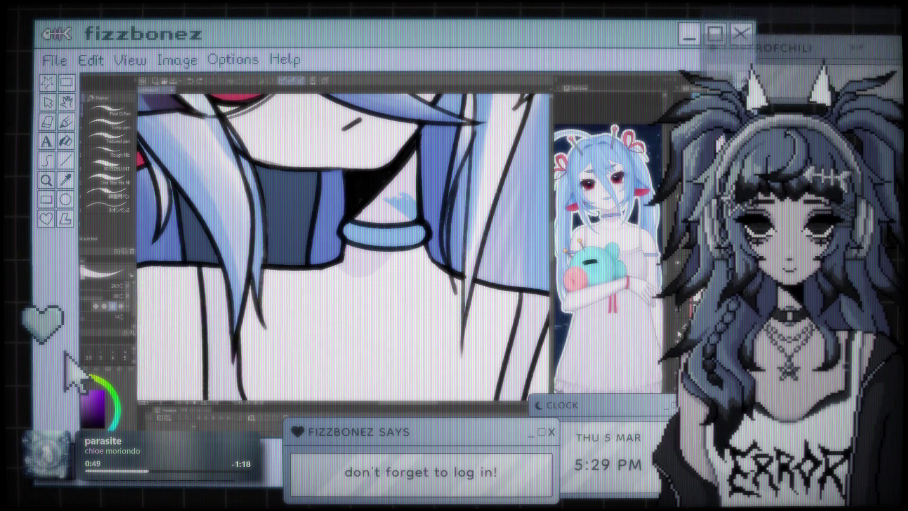
pyautogui.click(679, 316)
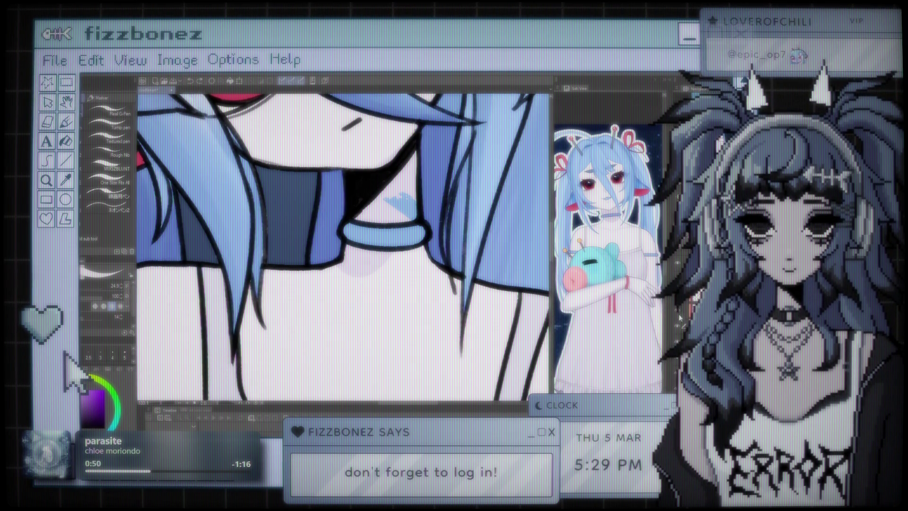
pyautogui.click(679, 326)
pyautogui.click(679, 326)
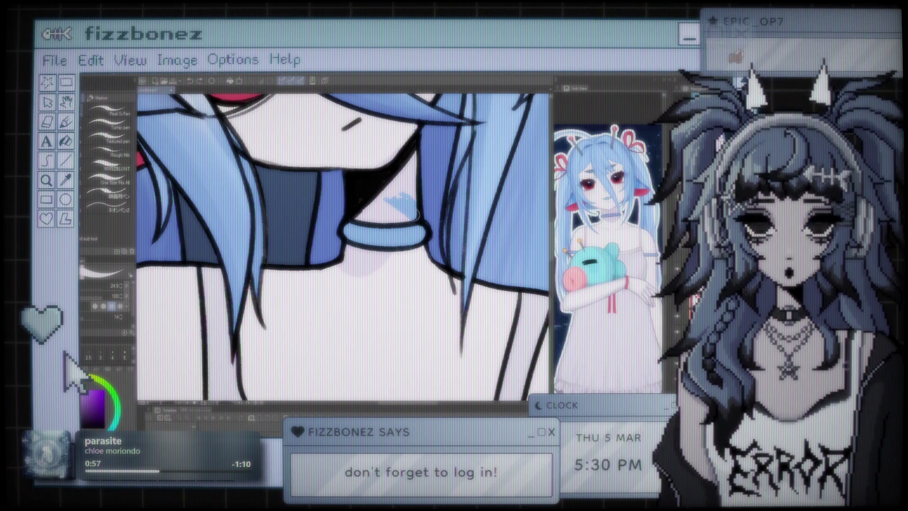
# Erase the stray blue mark on the neck above the choker
pyautogui.press('e')
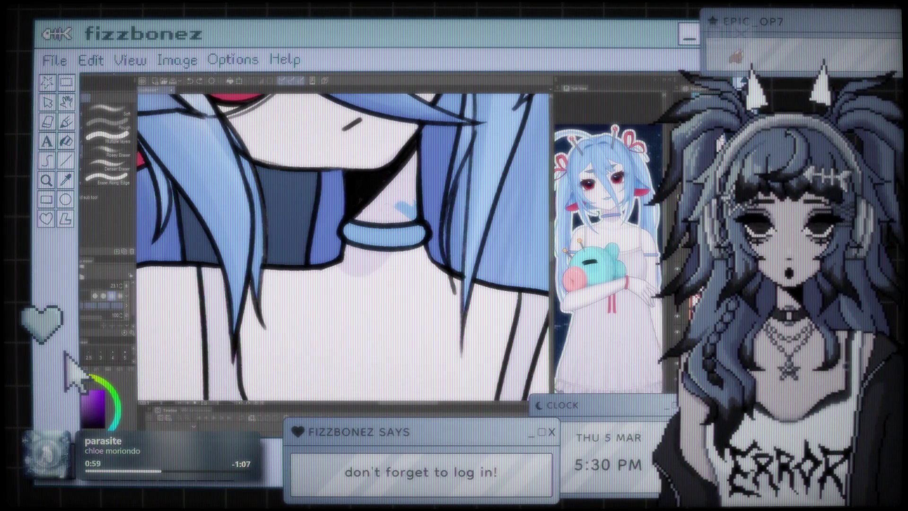
pyautogui.moveTo(402, 208); pyautogui.dragTo(414, 215)
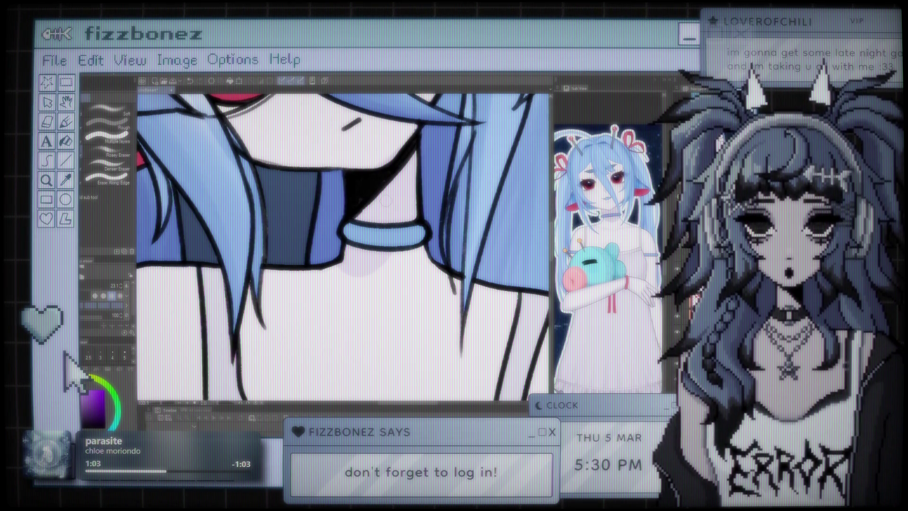
pyautogui.scroll(-2, 386, 201)
pyautogui.scroll(-2, 385, 201)
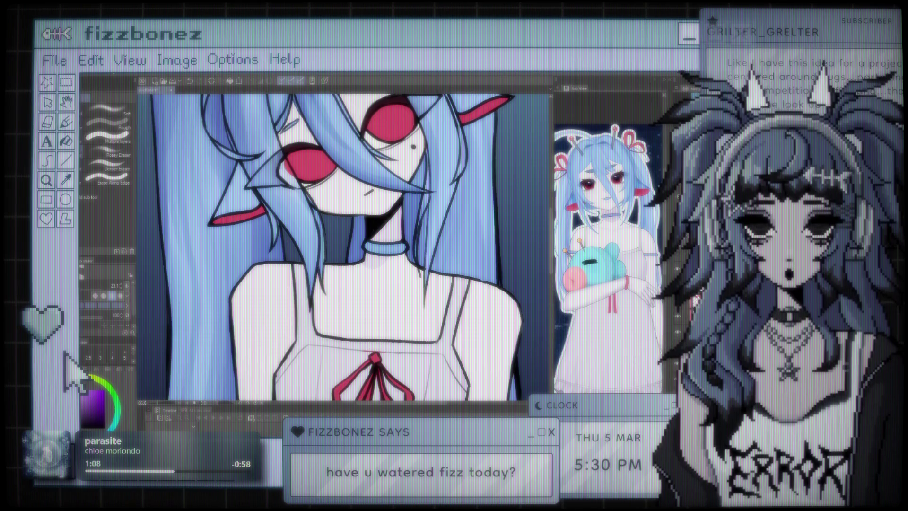
# Switch the Sub Tool palette from the erasers to the Brush group with Gouache and Rake Brush
pyautogui.scroll(-2, 359, 244)
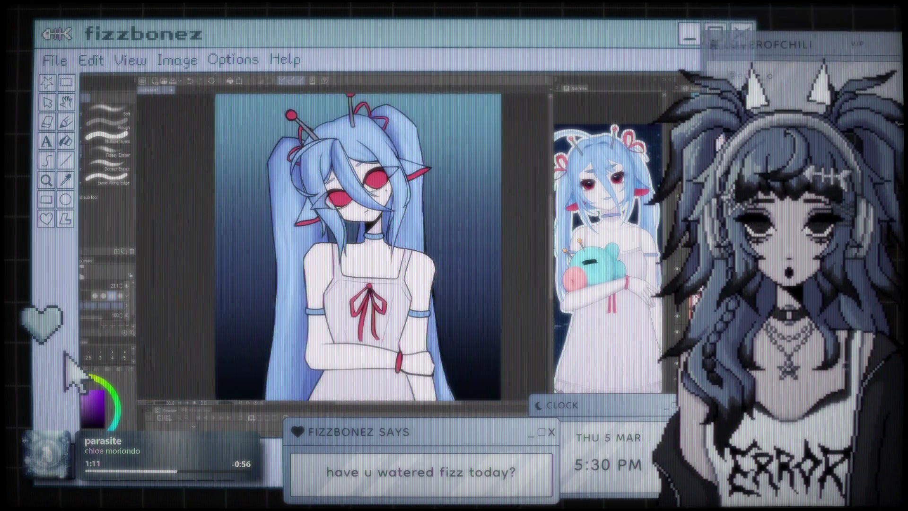
pyautogui.scroll(3, 359, 243)
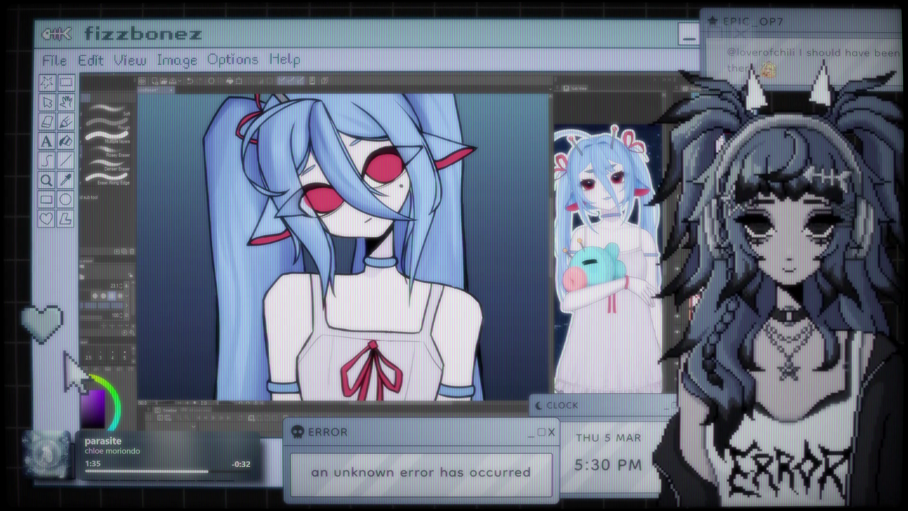
pyautogui.scroll(-3, 343, 247)
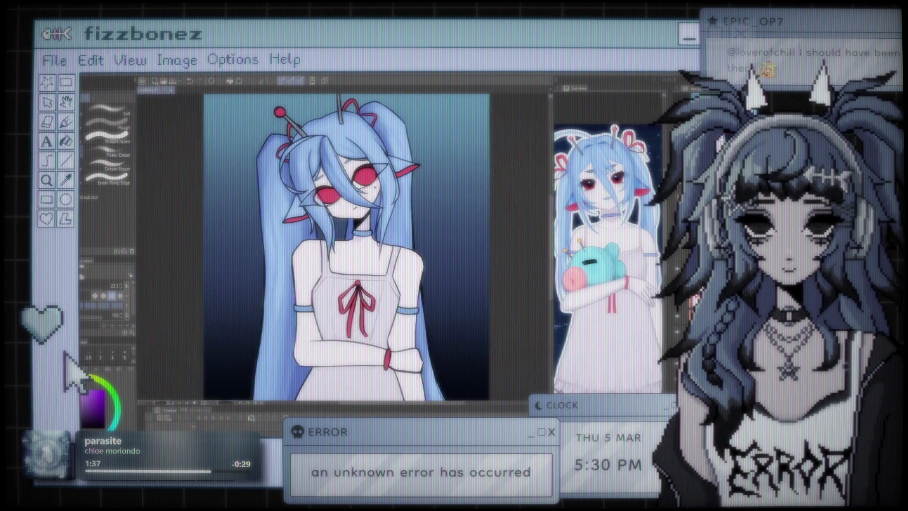
pyautogui.scroll(4, 343, 248)
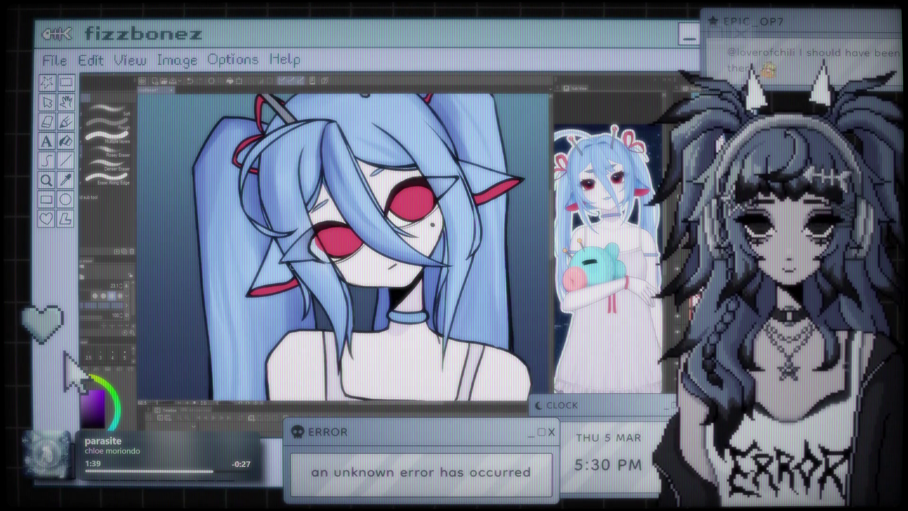
pyautogui.click(115, 98)
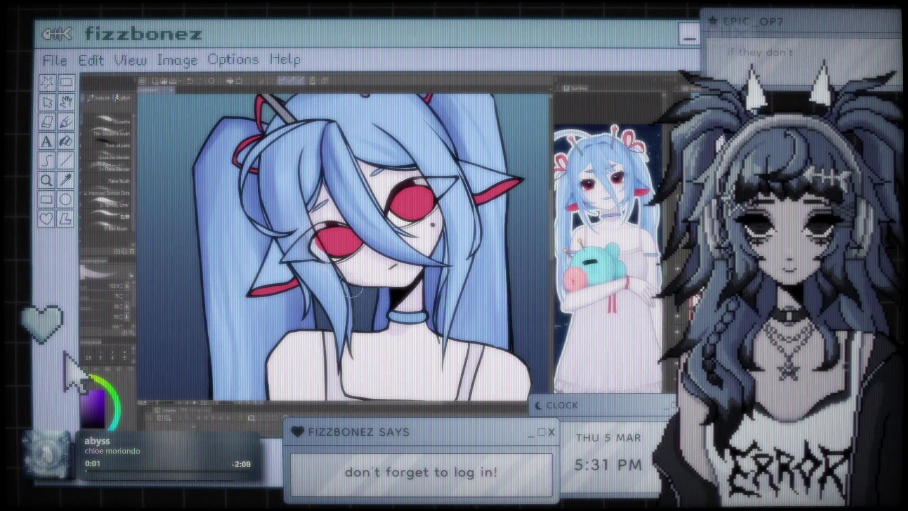
pyautogui.scroll(-5, 343, 246)
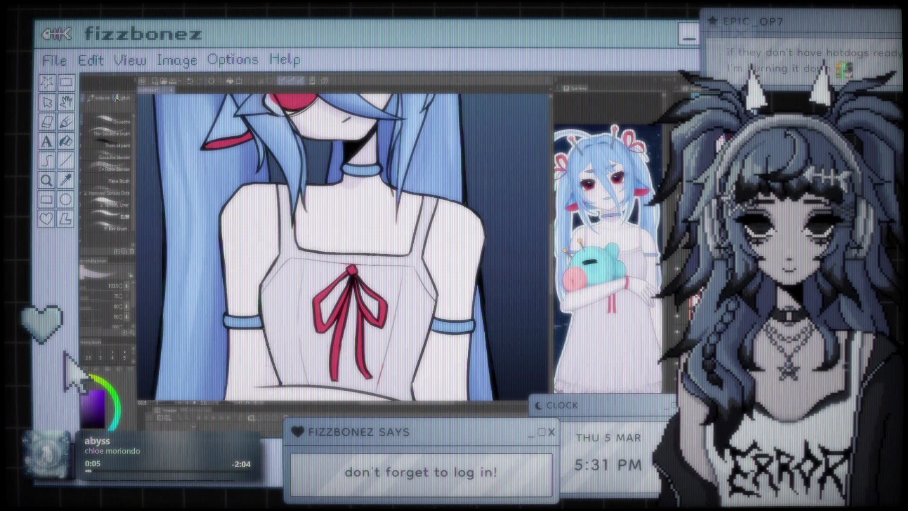
pyautogui.scroll(-3, 343, 246)
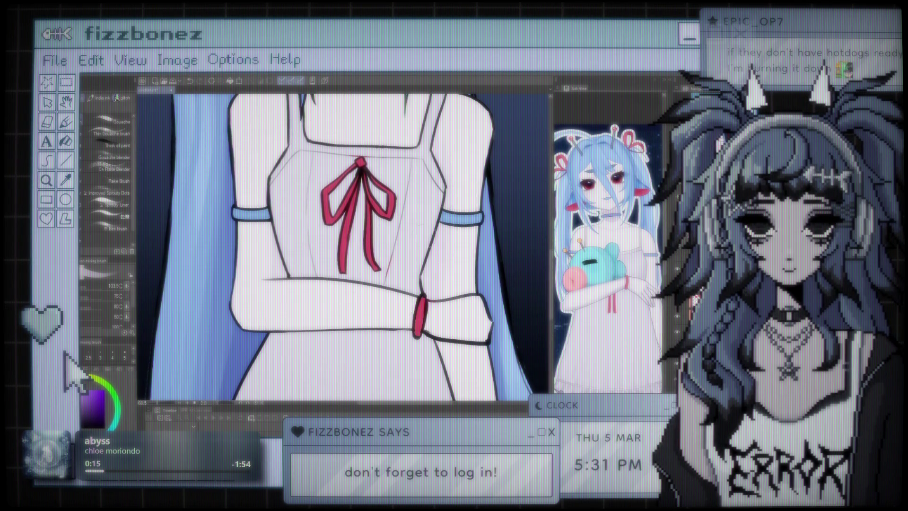
pyautogui.hotkey('ctrl', '-')
pyautogui.hotkey('ctrl', '-')
pyautogui.hotkey('ctrl', '-')
pyautogui.hotkey('ctrl', '+')
pyautogui.hotkey('ctrl', '+')
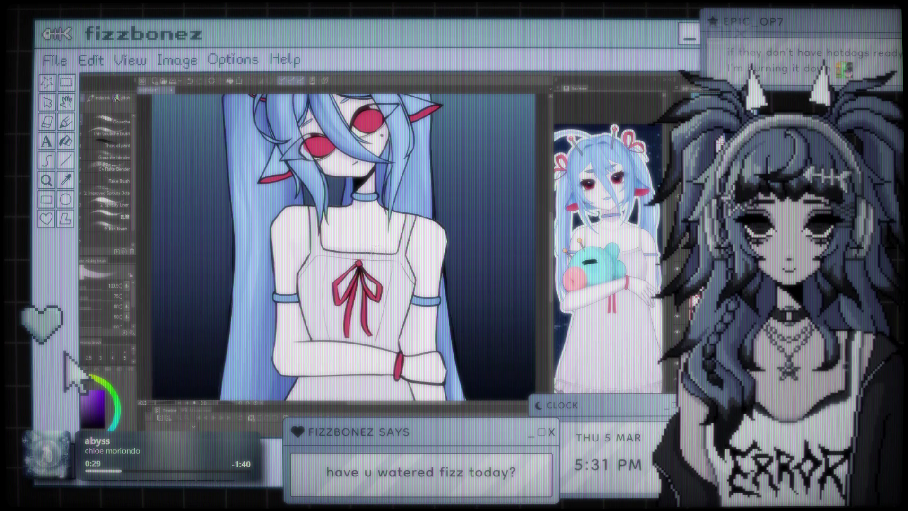
pyautogui.hotkey('ctrl', '0')
pyautogui.hotkey('ctrl', '0')
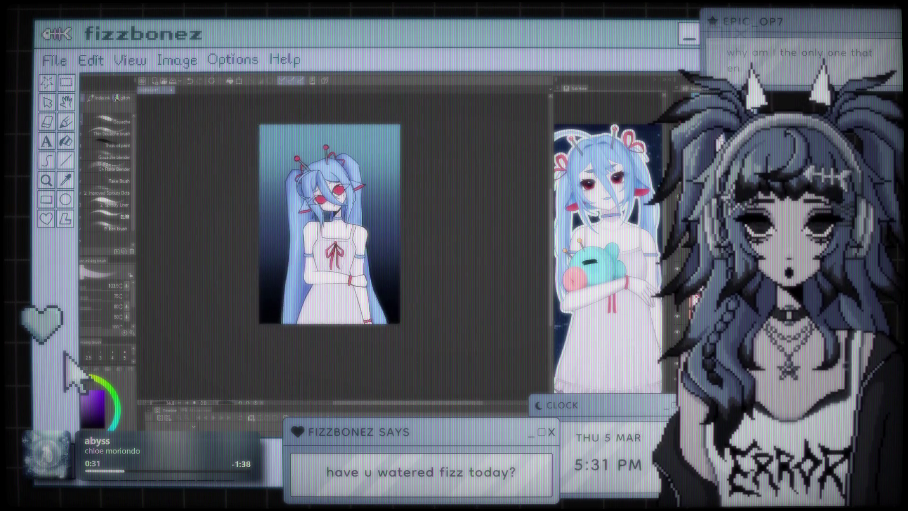
pyautogui.hotkey('ctrl', '+')
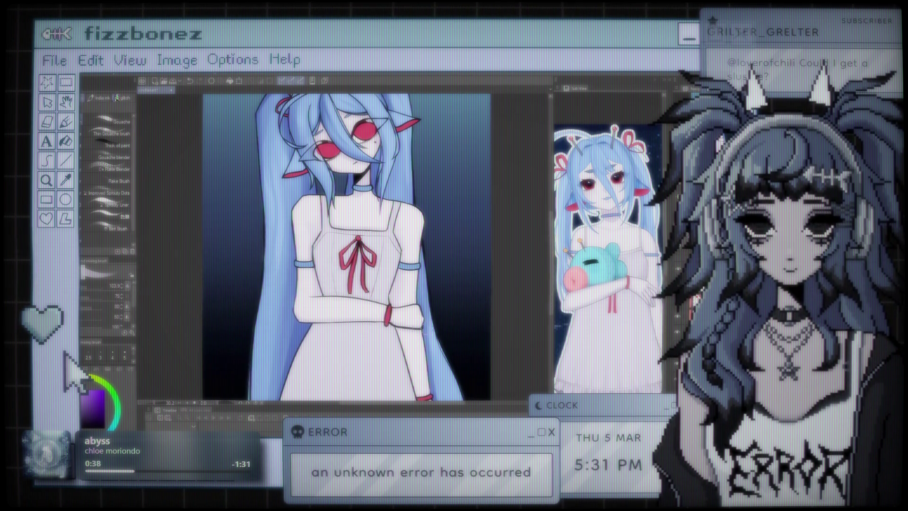
pyautogui.moveTo(430, 268); pyautogui.dragTo(396, 202)
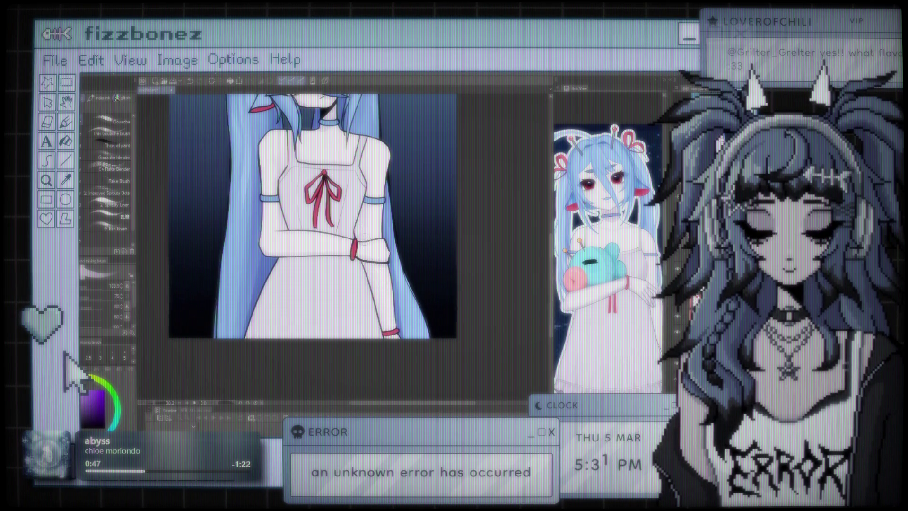
pyautogui.scroll(5, 316, 245)
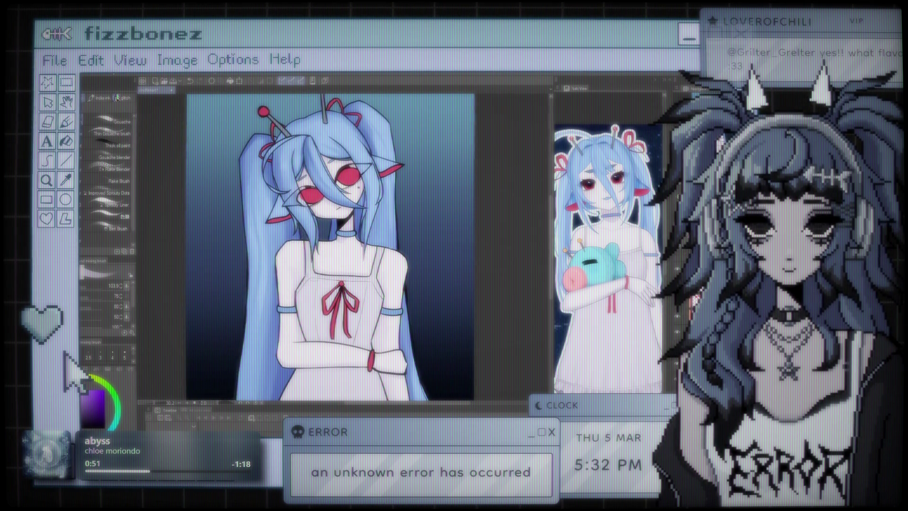
pyautogui.scroll(2, 339, 248)
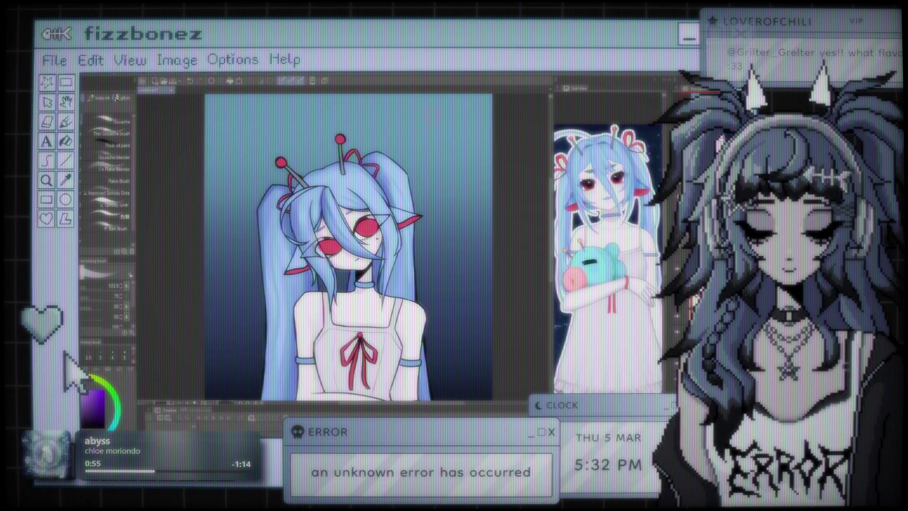
pyautogui.scroll(-3, 379, 237)
pyautogui.scroll(6, 359, 334)
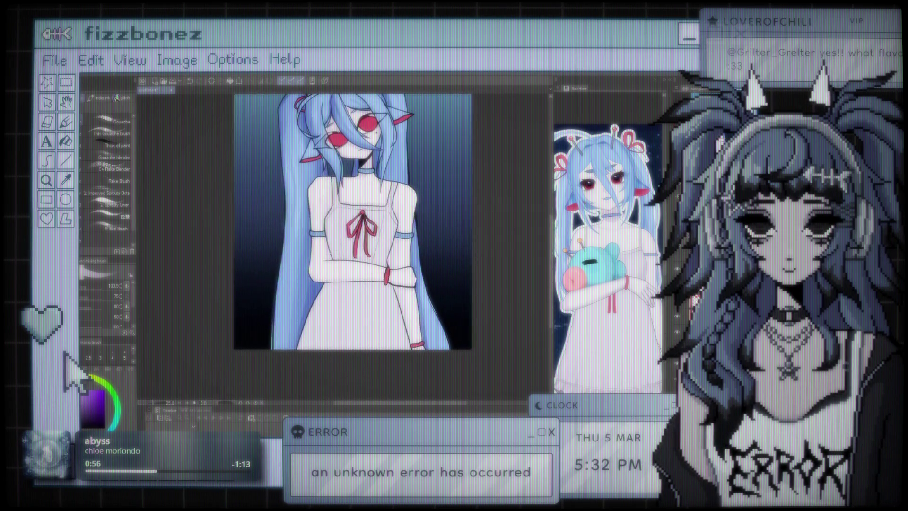
pyautogui.hscroll(3, 344, 247)
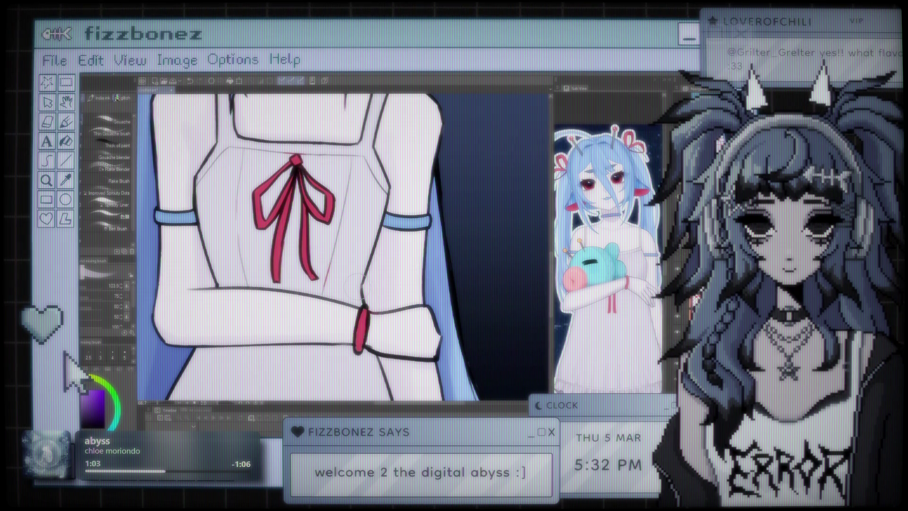
pyautogui.scroll(2, 344, 247)
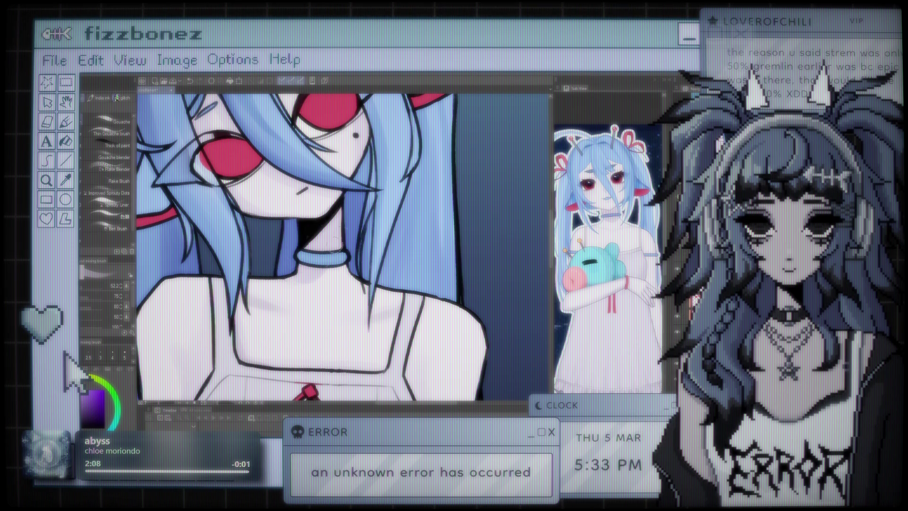
pyautogui.scroll(-3, 344, 249)
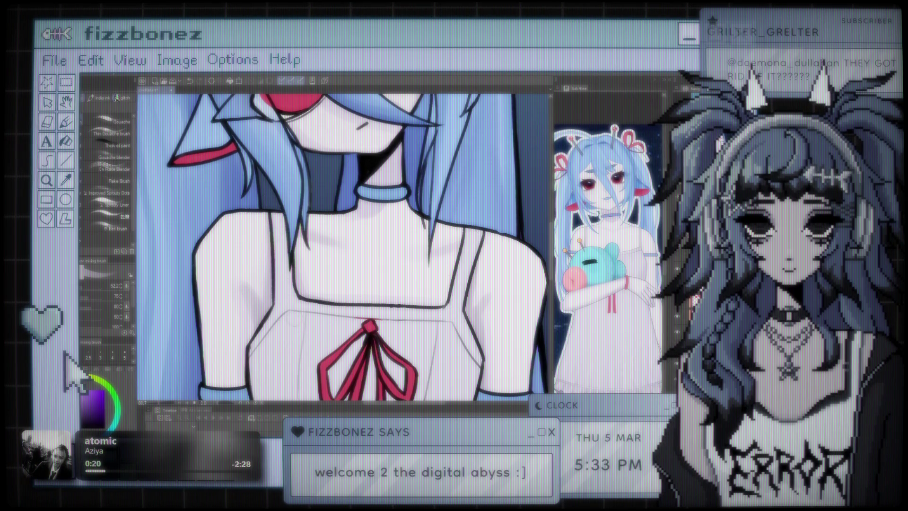
pyautogui.scroll(-3, 287, 265)
pyautogui.scroll(5, 262, 250)
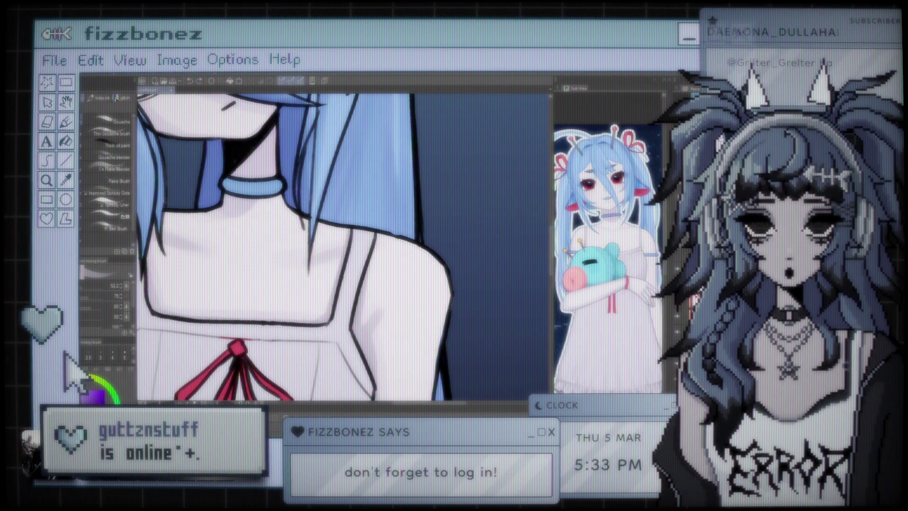
pyautogui.scroll(-5, 411, 212)
pyautogui.moveTo(411, 212); pyautogui.dragTo(420, 195)
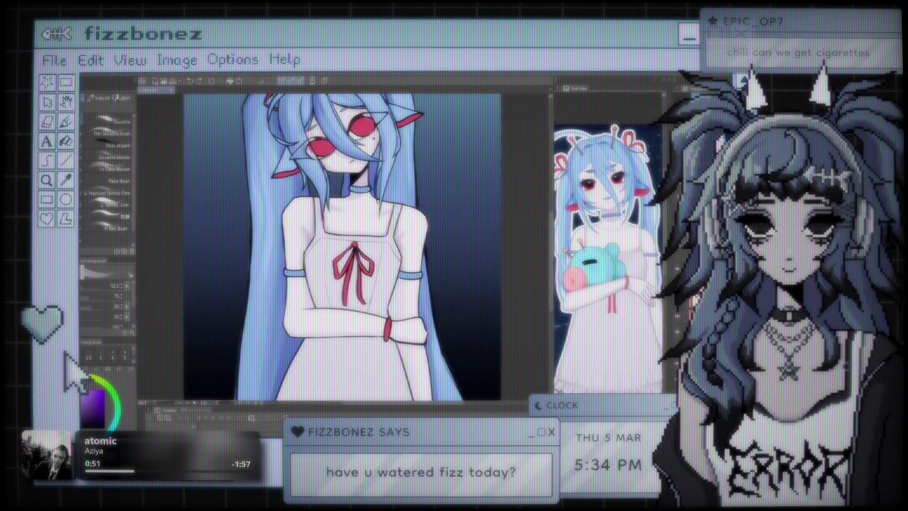
pyautogui.scroll(1, 327, 227)
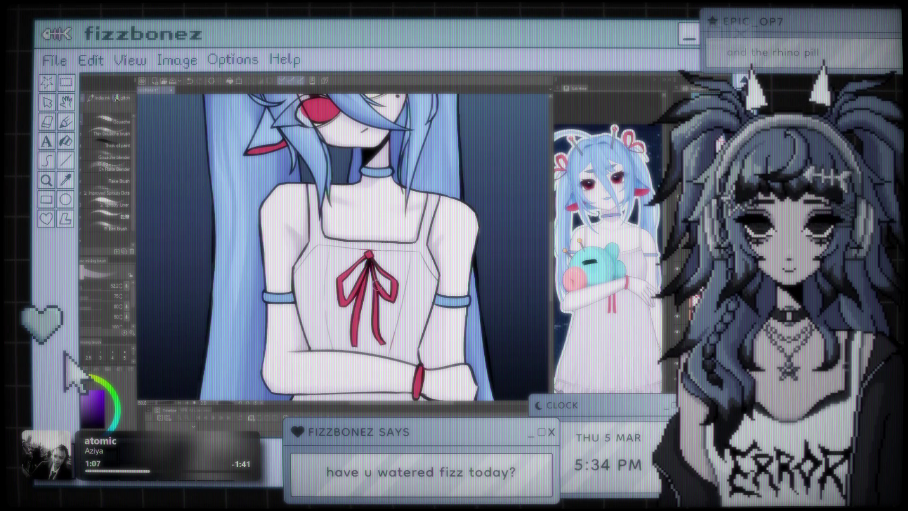
pyautogui.scroll(-3, 346, 246)
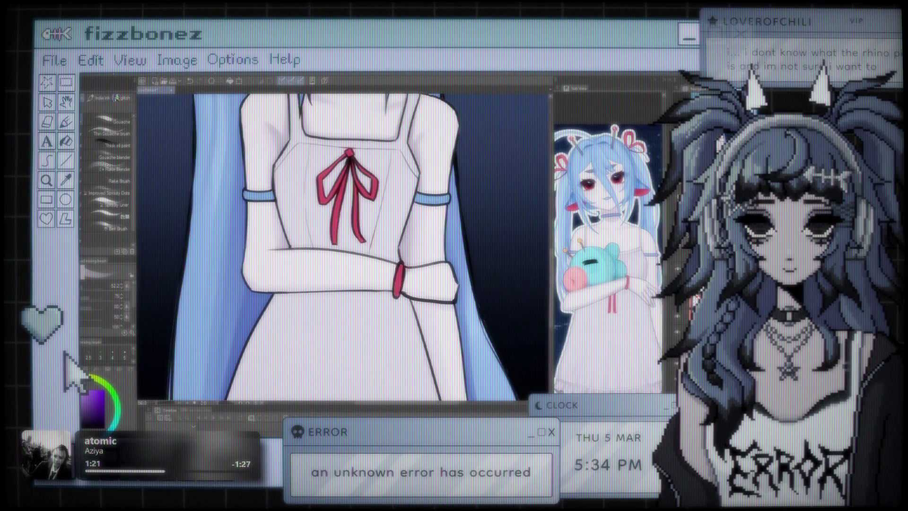
pyautogui.press('e')
pyautogui.hotkey('ctrl', 'z')
pyautogui.hotkey('ctrl', 'z')
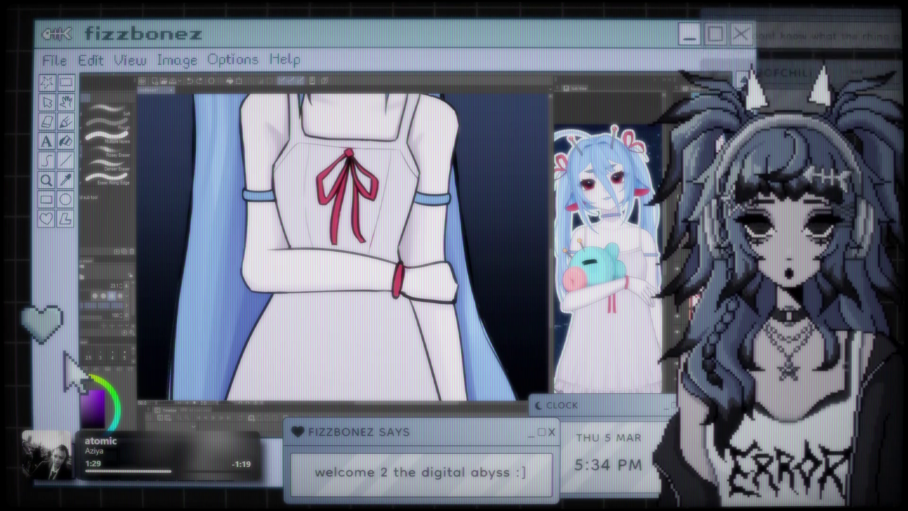
pyautogui.press('b')
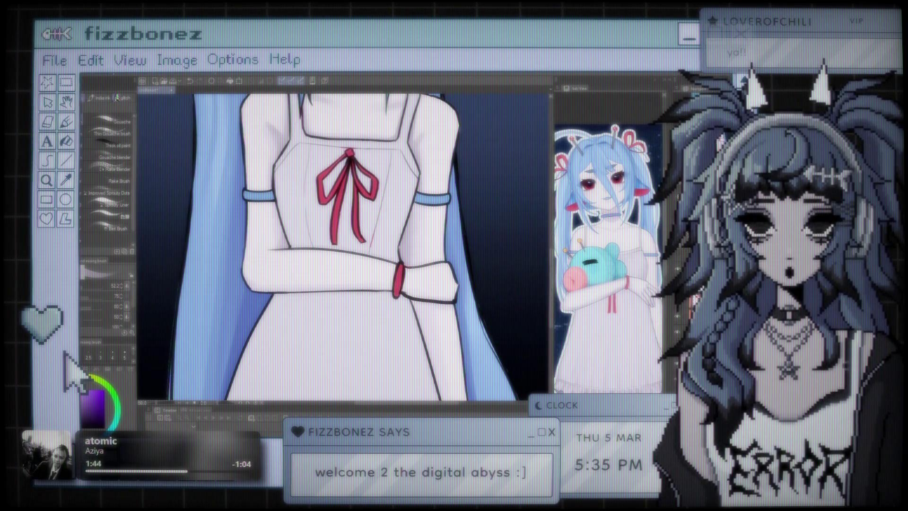
pyautogui.scroll(-3, 486, 243)
pyautogui.scroll(-3, 367, 246)
pyautogui.scroll(5, 368, 246)
pyautogui.scroll(5, 423, 223)
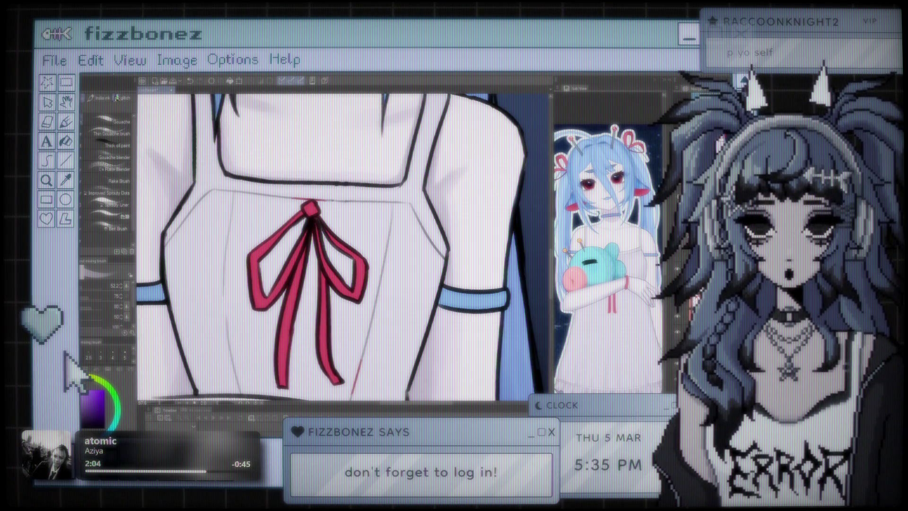
pyautogui.scroll(-5, 342, 245)
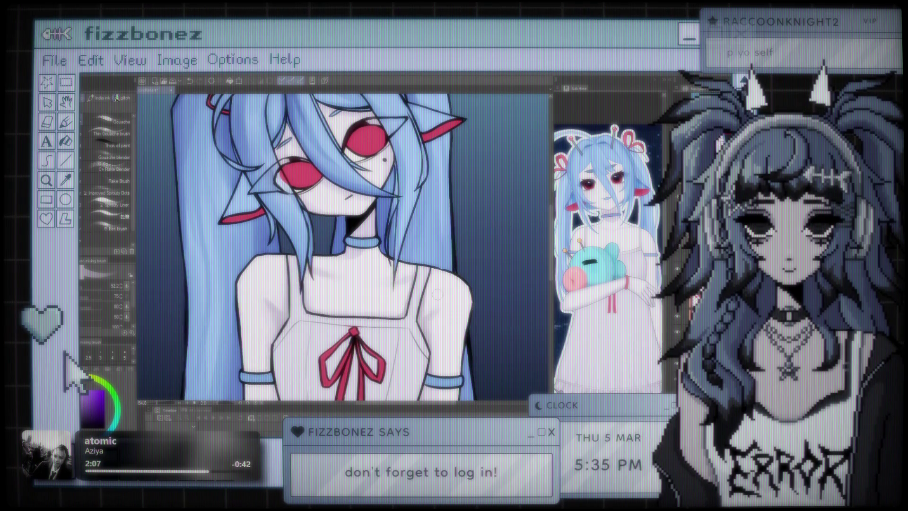
pyautogui.moveTo(437, 293); pyautogui.dragTo(461, 284)
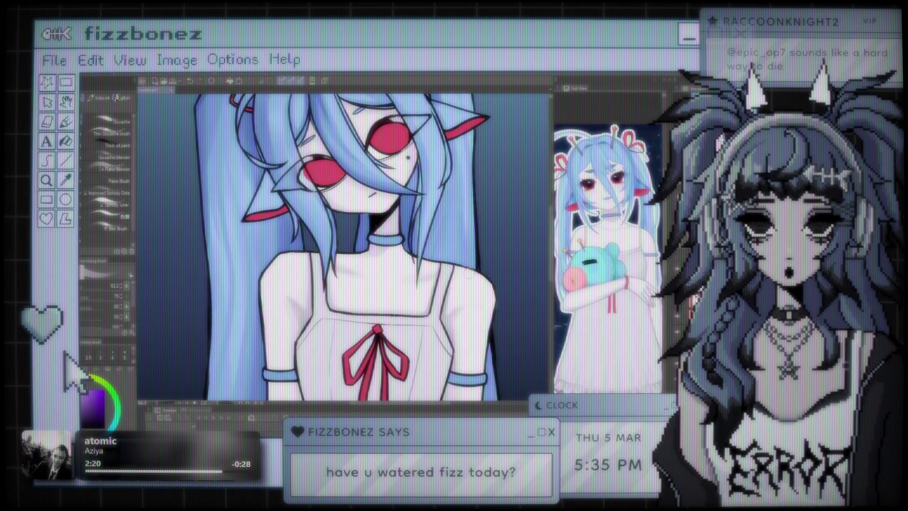
pyautogui.hotkey('ctrl', '0')
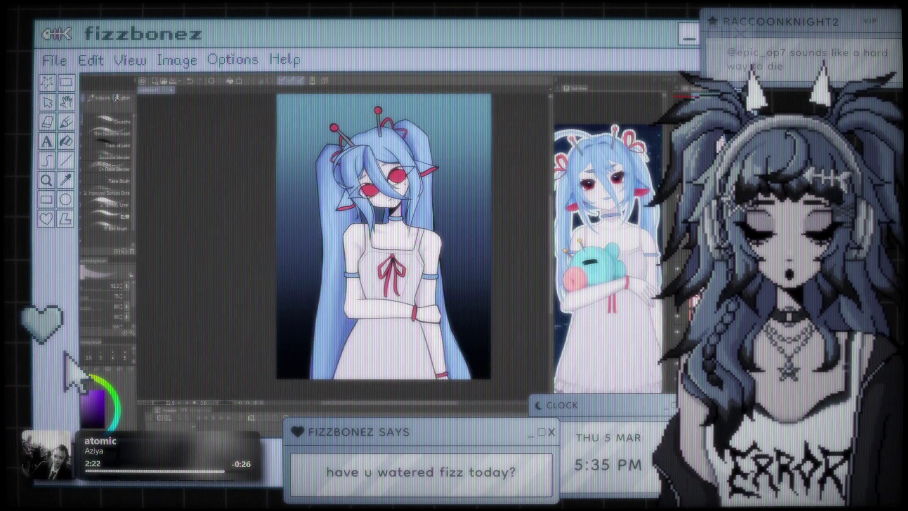
pyautogui.hotkey('ctrl', '-')
pyautogui.hotkey('ctrl', '+')
pyautogui.hotkey('ctrl', '+')
pyautogui.hotkey('ctrl', '+')
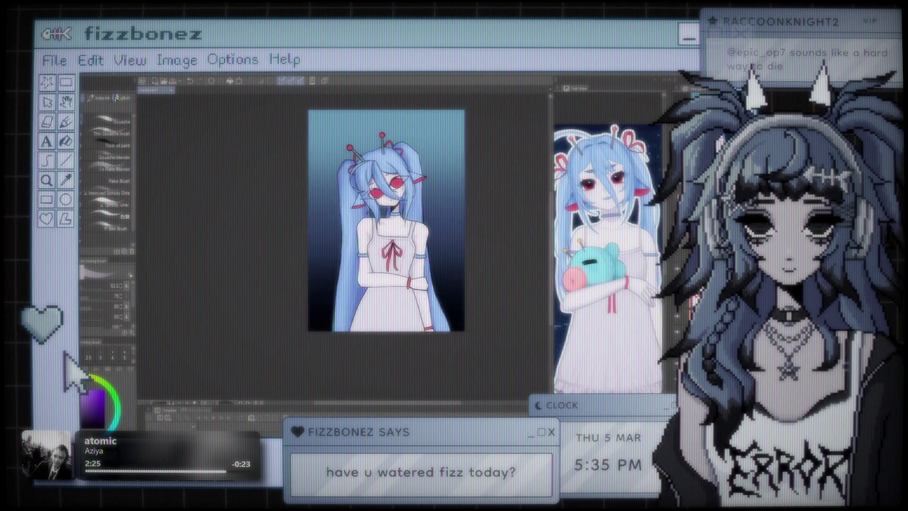
pyautogui.hotkey('ctrl', '+')
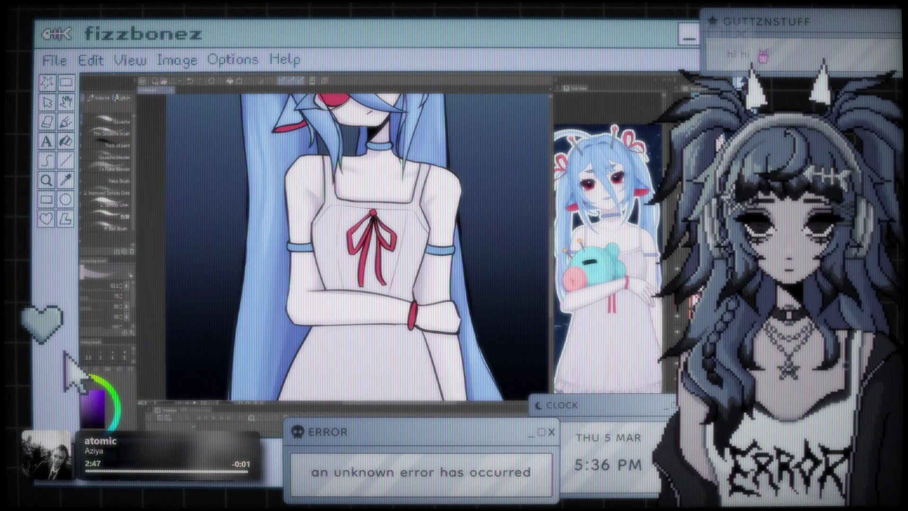
pyautogui.scroll(-5, 349, 217)
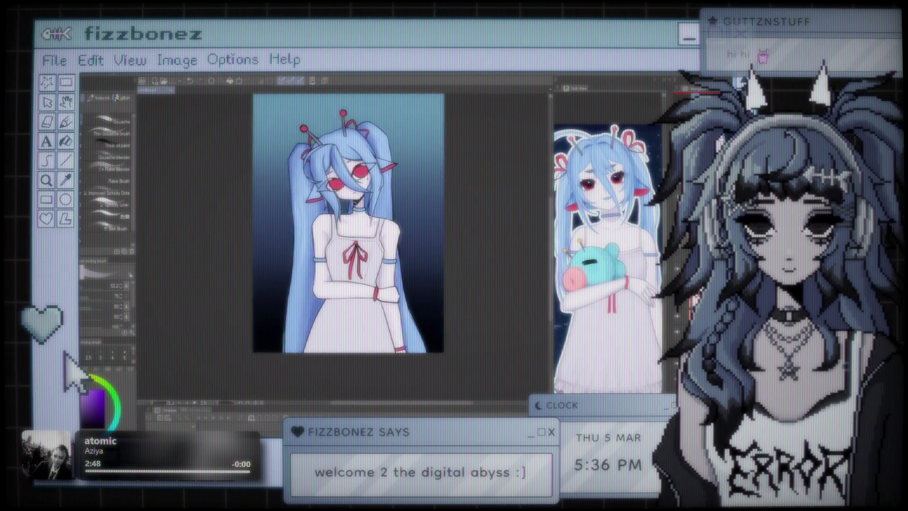
pyautogui.scroll(3, 354, 203)
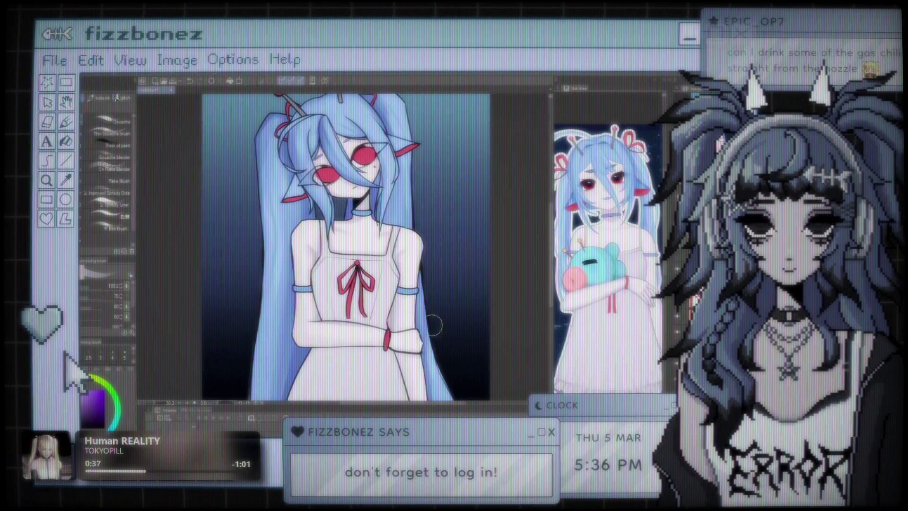
pyautogui.hotkey('ctrl', '-')
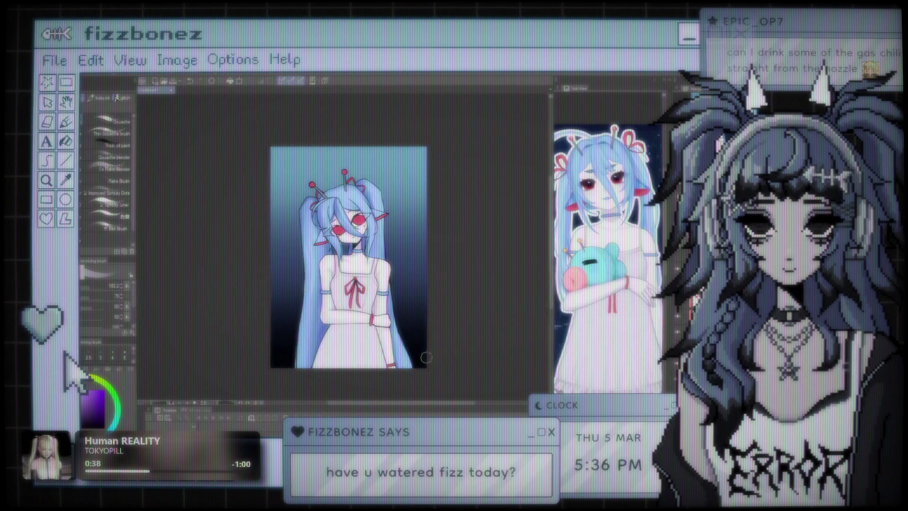
pyautogui.hotkey('ctrl', '+')
pyautogui.hotkey('ctrl', '+')
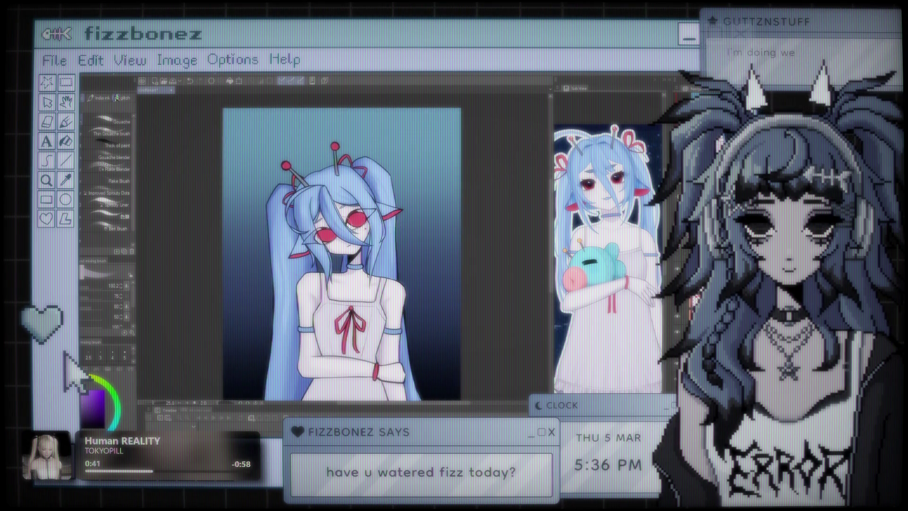
pyautogui.hotkey('ctrl', '+')
pyautogui.hotkey('ctrl', '+')
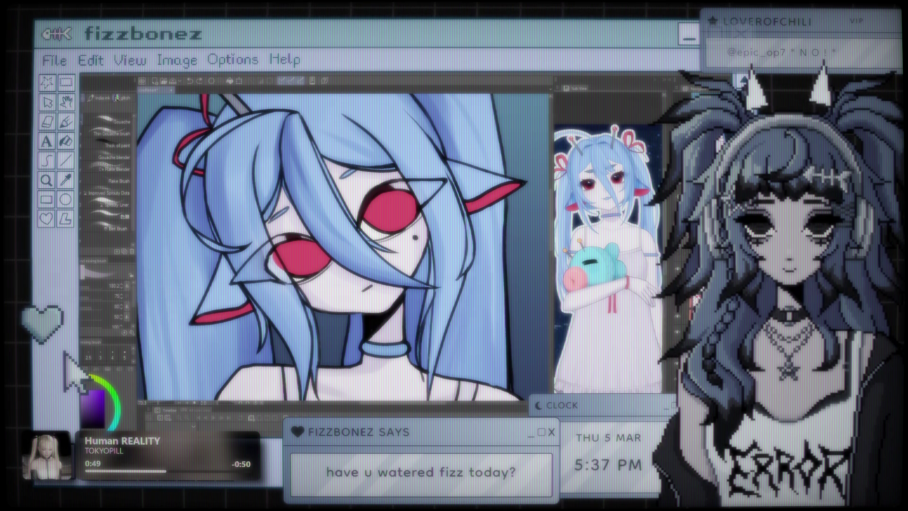
# Make red the current colour, switch to the Real G-Pen, and frame the face
pyautogui.scroll(1, 255, 195)
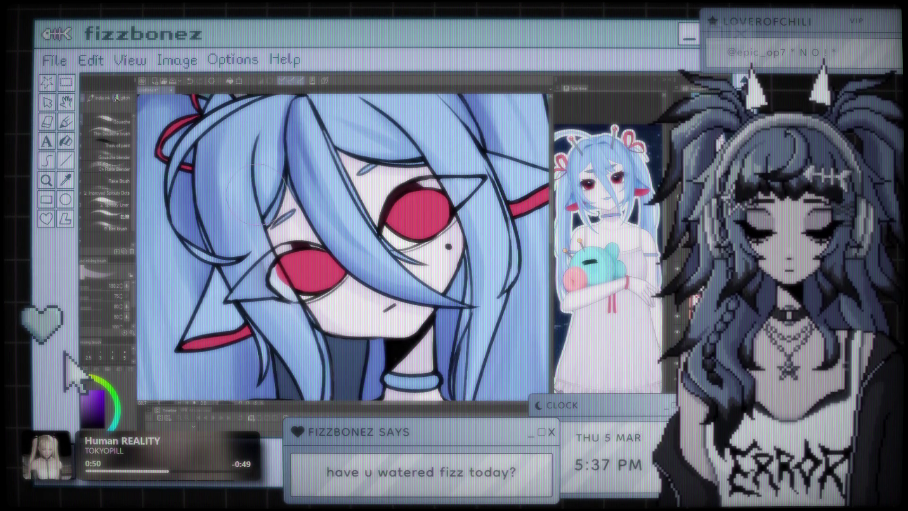
pyautogui.keyDown('alt'); pyautogui.click(395, 199); pyautogui.keyUp('alt')
pyautogui.click(122, 216)
pyautogui.press('p')
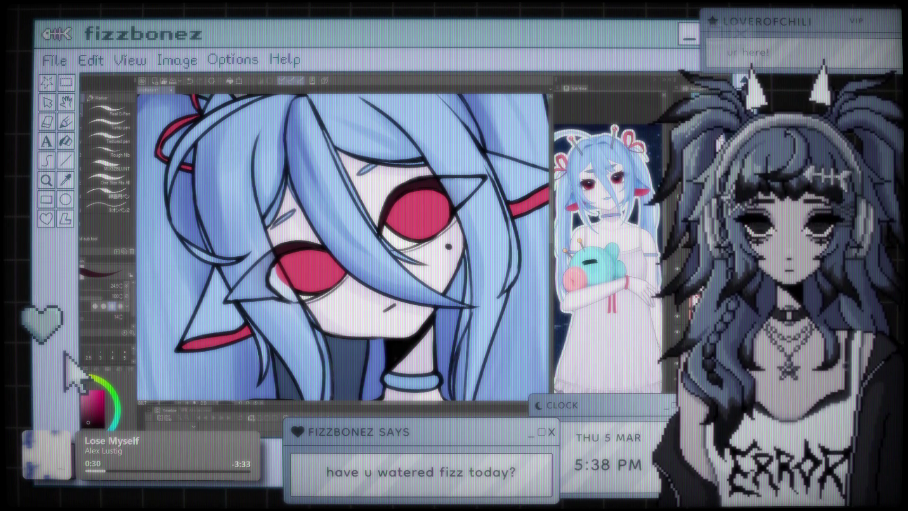
pyautogui.moveTo(416, 226)
pyautogui.mouseDown()
pyautogui.moveTo(399, 208)
pyautogui.moveTo(384, 221)
pyautogui.mouseUp()
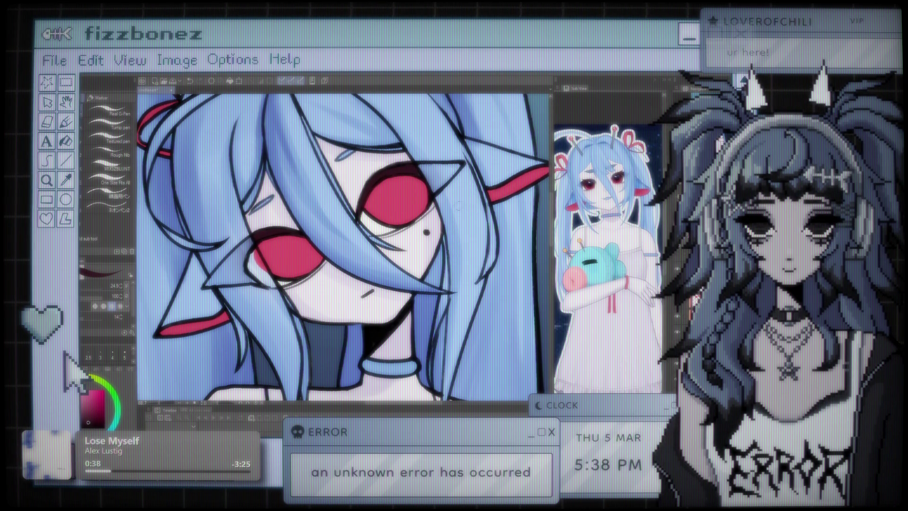
pyautogui.scroll(-5, 428, 208)
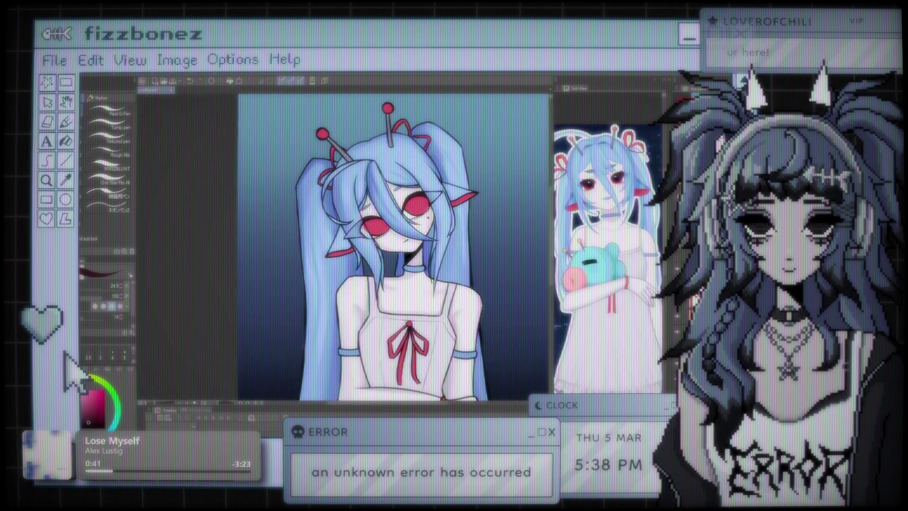
pyautogui.scroll(3, 428, 227)
pyautogui.scroll(2, 428, 227)
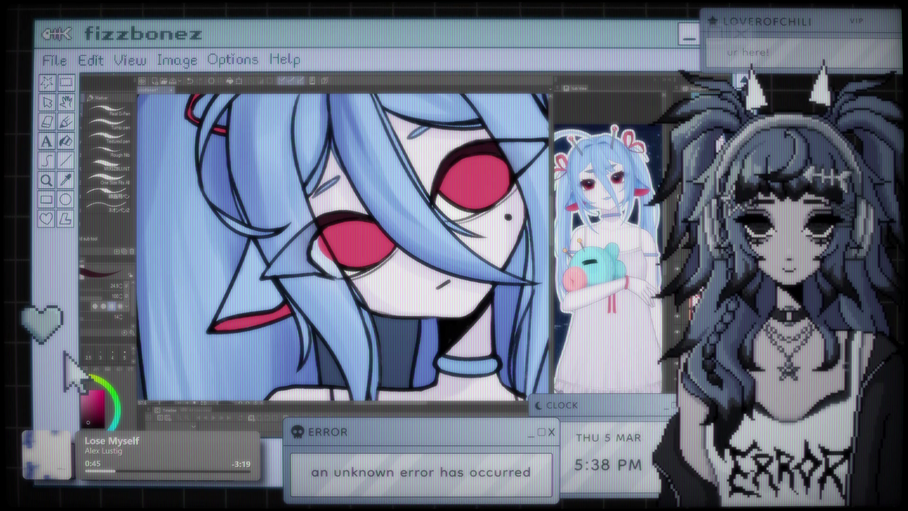
pyautogui.scroll(-5, 385, 241)
pyautogui.moveTo(386, 241)
pyautogui.mouseDown()
pyautogui.moveTo(359, 247)
pyautogui.moveTo(369, 229)
pyautogui.mouseUp()
pyautogui.scroll(1, 419, 314)
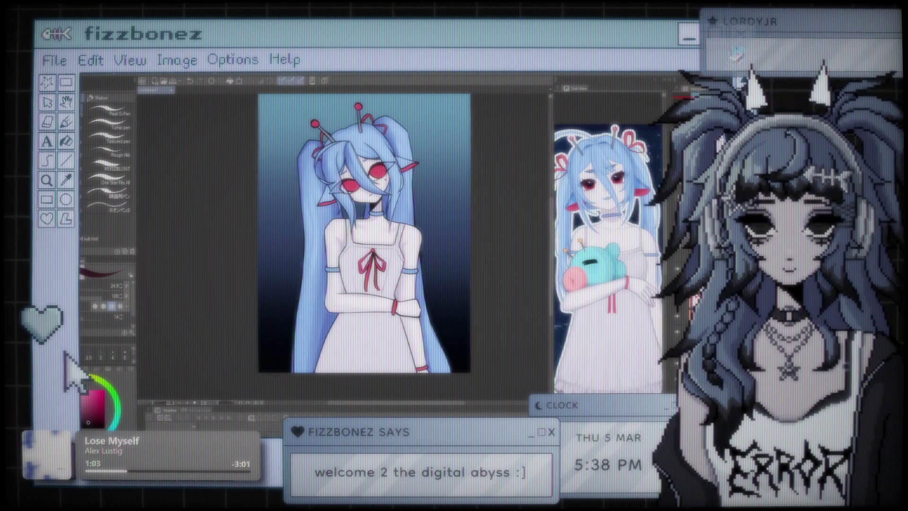
# Return to the Brush group and sample a purple from the artwork for painting
pyautogui.click(116, 98)
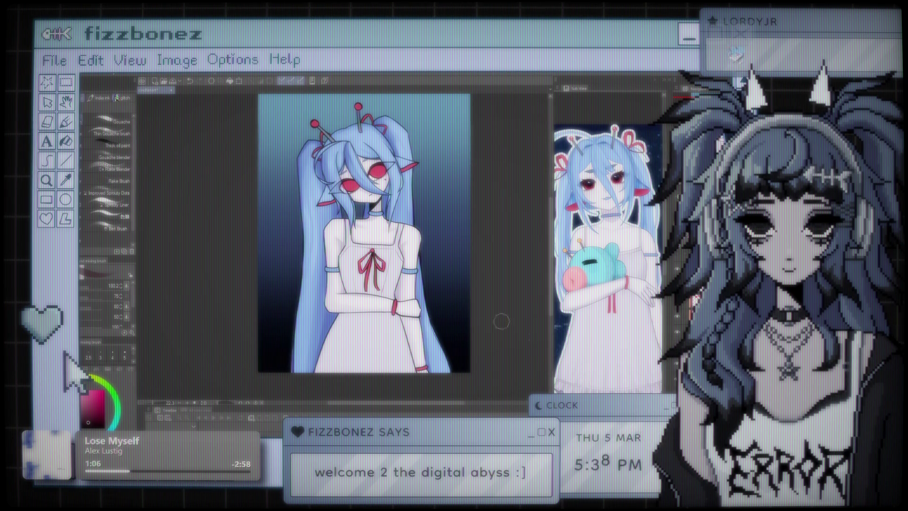
pyautogui.press('i')
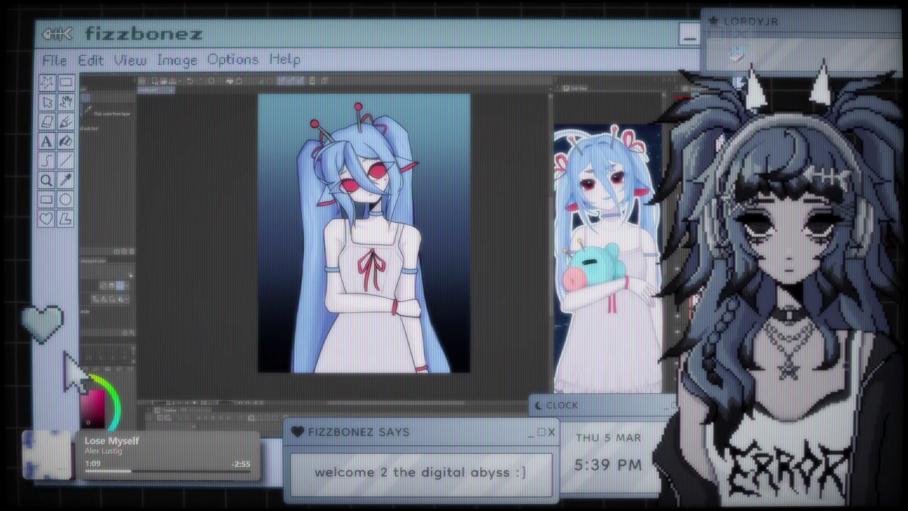
pyautogui.press('b')
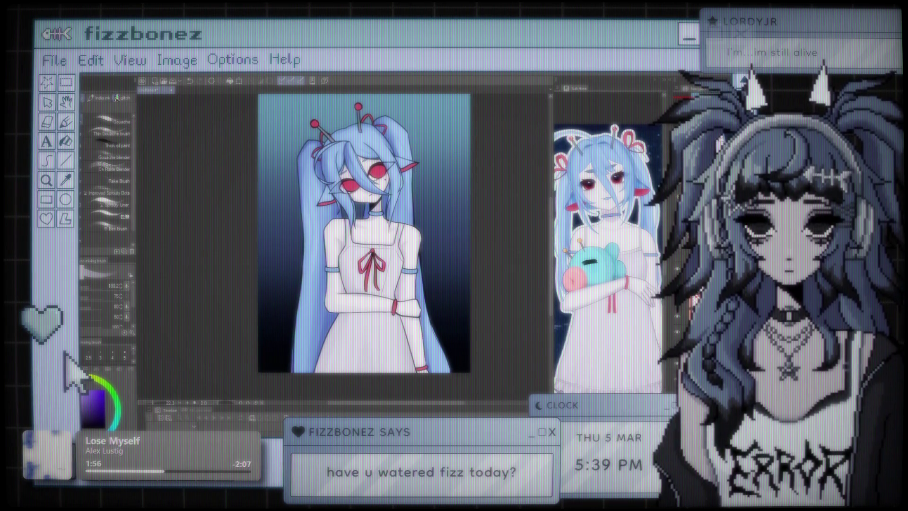
pyautogui.scroll(3, 260, 233)
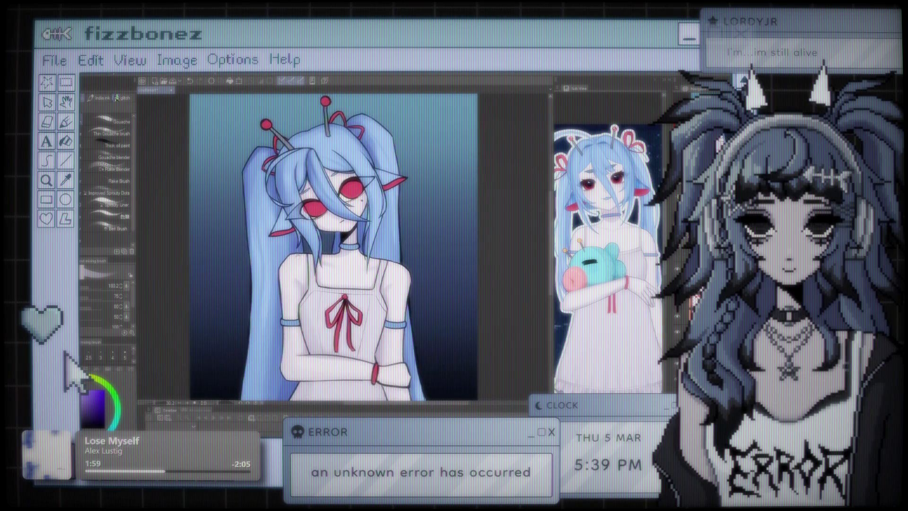
pyautogui.scroll(1, 344, 241)
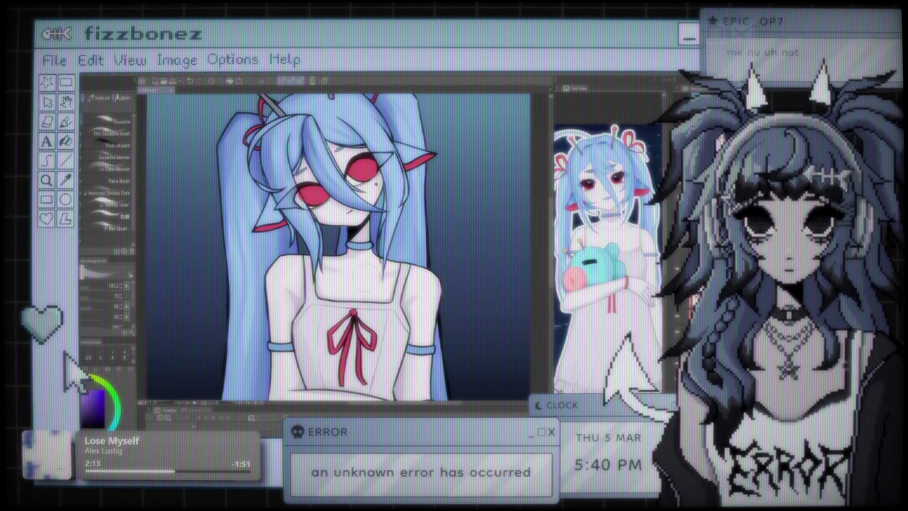
pyautogui.hotkey('ctrl', '0')
pyautogui.hotkey('ctrl', '+')
pyautogui.hotkey('ctrl', '+')
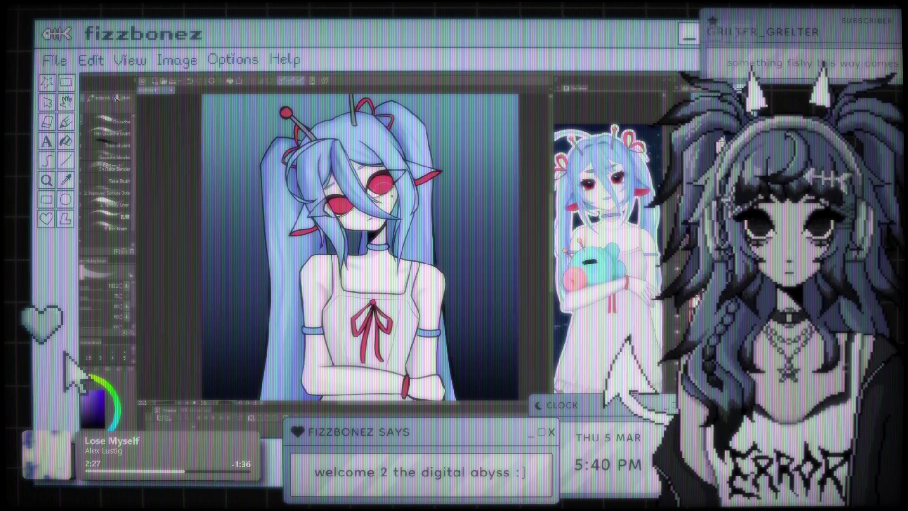
pyautogui.scroll(4, 359, 227)
pyautogui.scroll(-5, 340, 246)
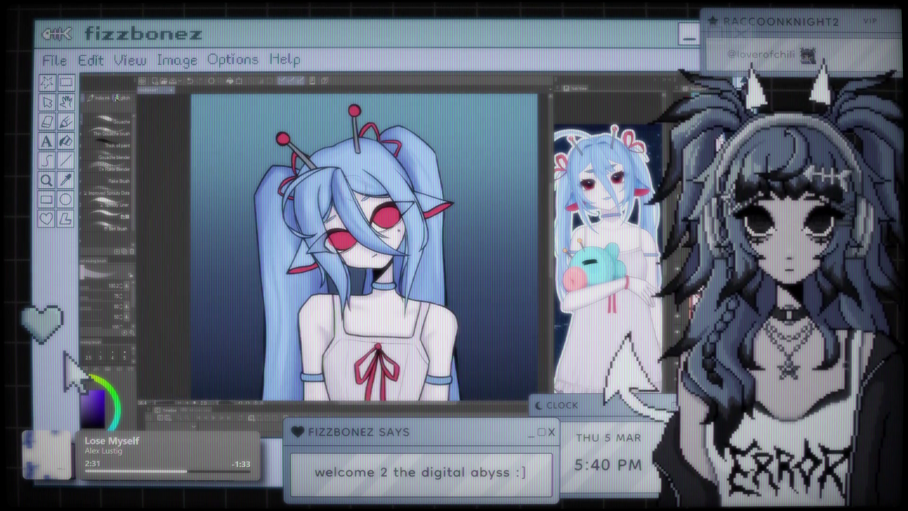
pyautogui.scroll(5, 378, 166)
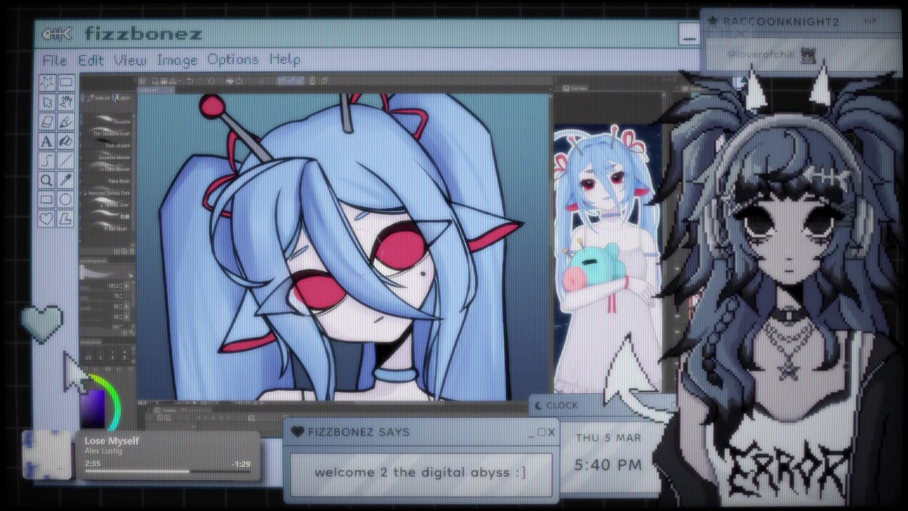
pyautogui.scroll(-3, 345, 246)
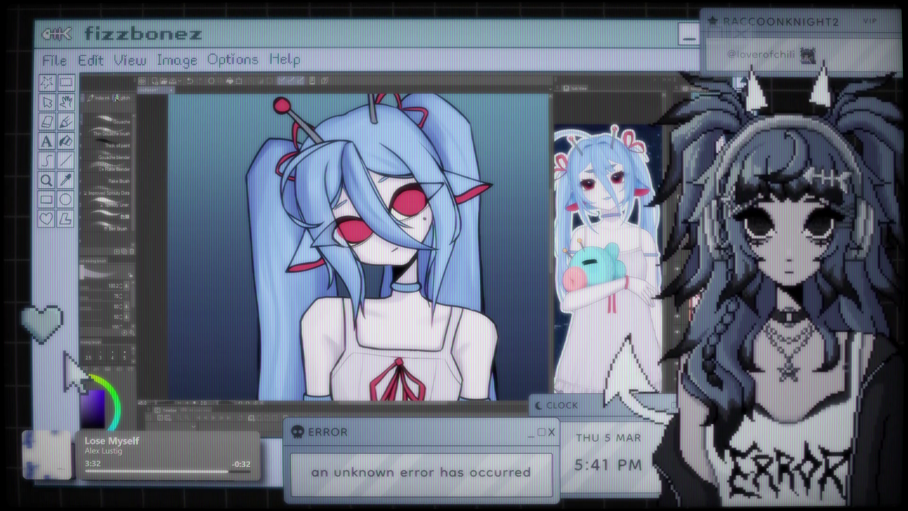
pyautogui.hotkey('ctrl', '-')
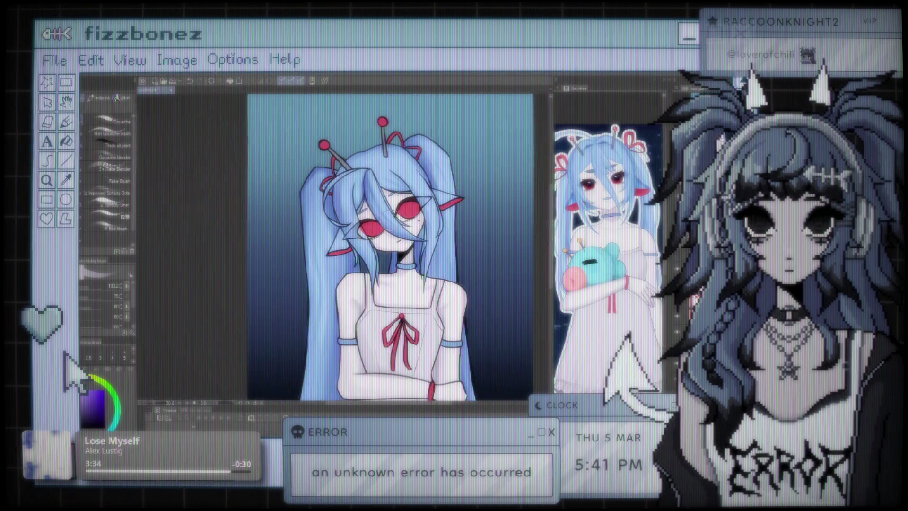
pyautogui.hotkey('ctrl', '+')
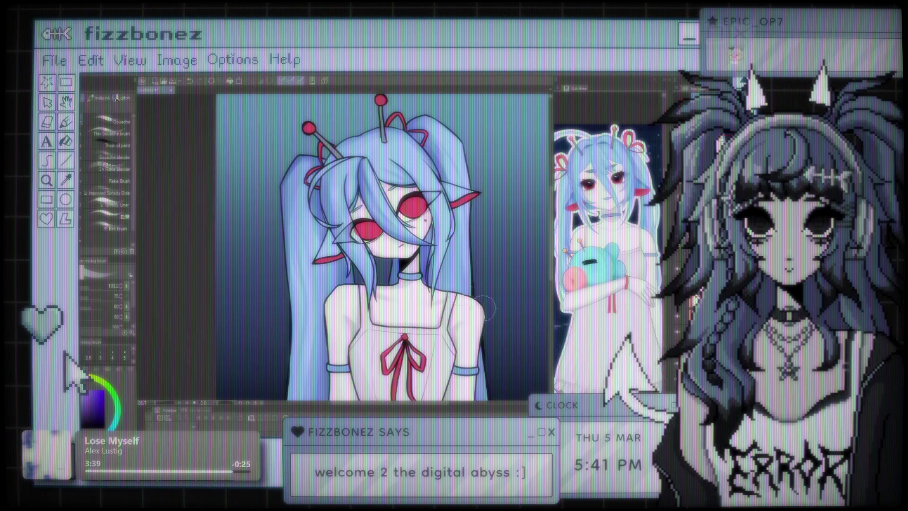
pyautogui.scroll(-3, 378, 246)
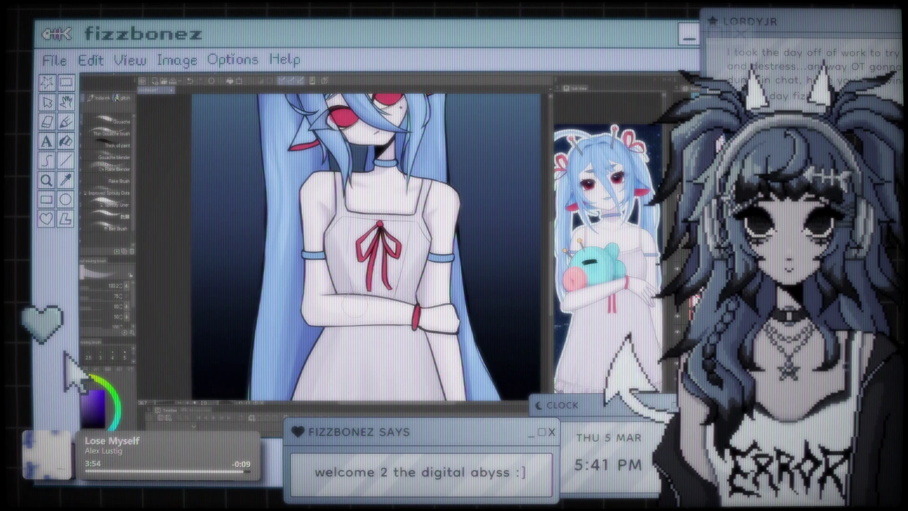
pyautogui.hotkey('ctrl', '-')
pyautogui.hotkey('ctrl', '-')
pyautogui.hotkey('ctrl', '-')
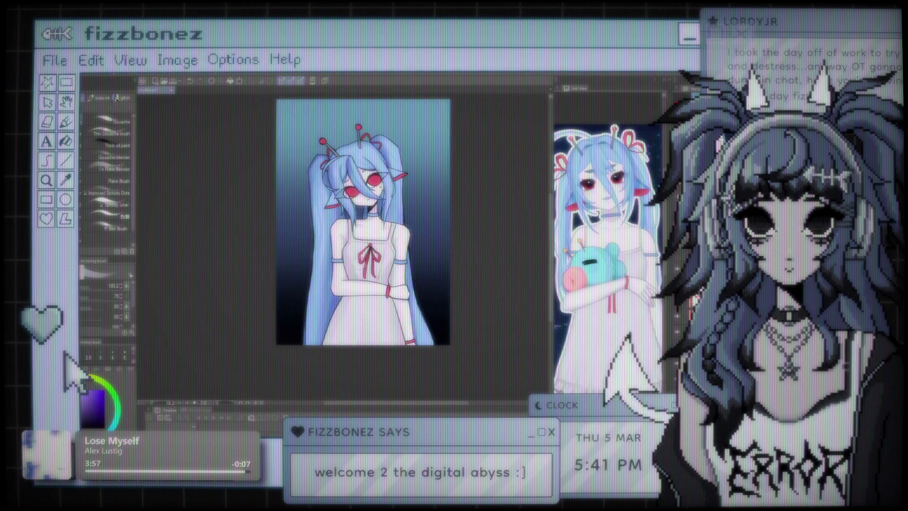
# Zoom the canvas back in close on the drawn figure's face
pyautogui.hotkey('ctrl', '-')
pyautogui.hotkey('ctrl', '-')
pyautogui.hotkey('ctrl', '+')
pyautogui.hotkey('ctrl', '+')
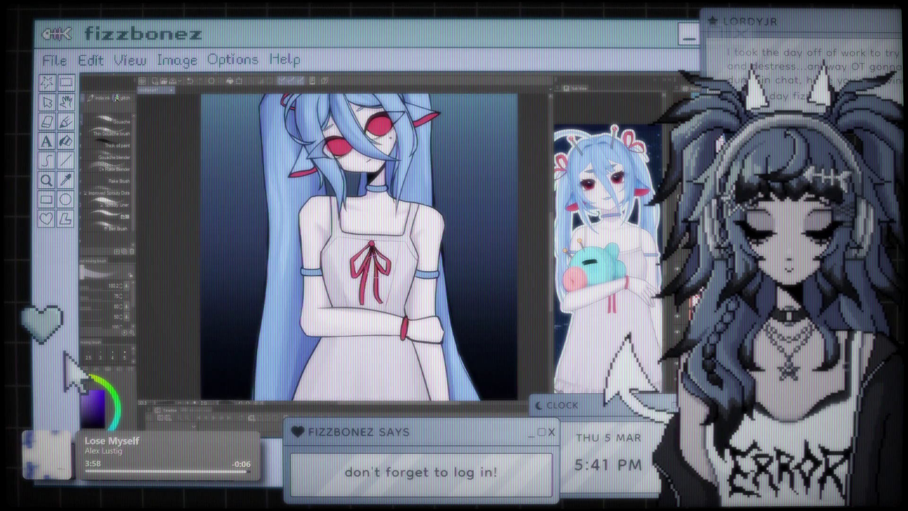
pyautogui.hscroll(2, 347, 246)
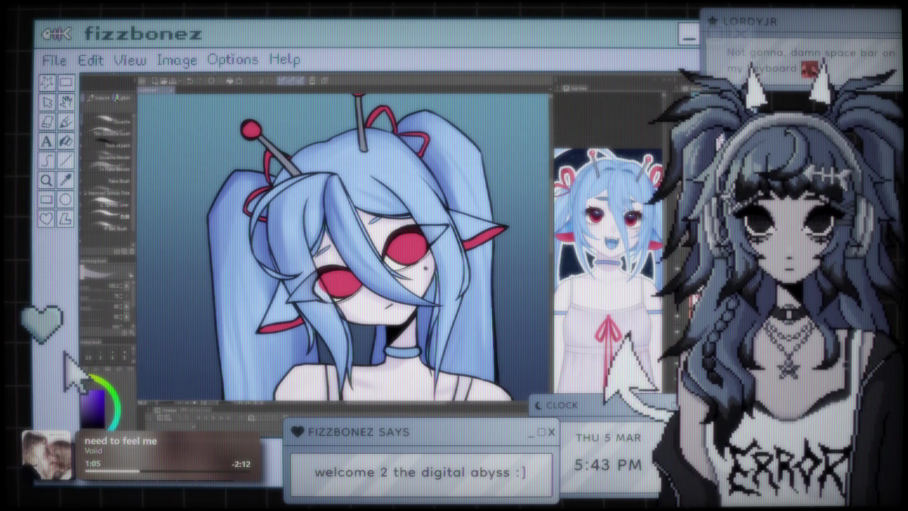
# Shrink the brush size to 78.9 and zoom out to show the whole figure
pyautogui.scroll(-2, 303, 146)
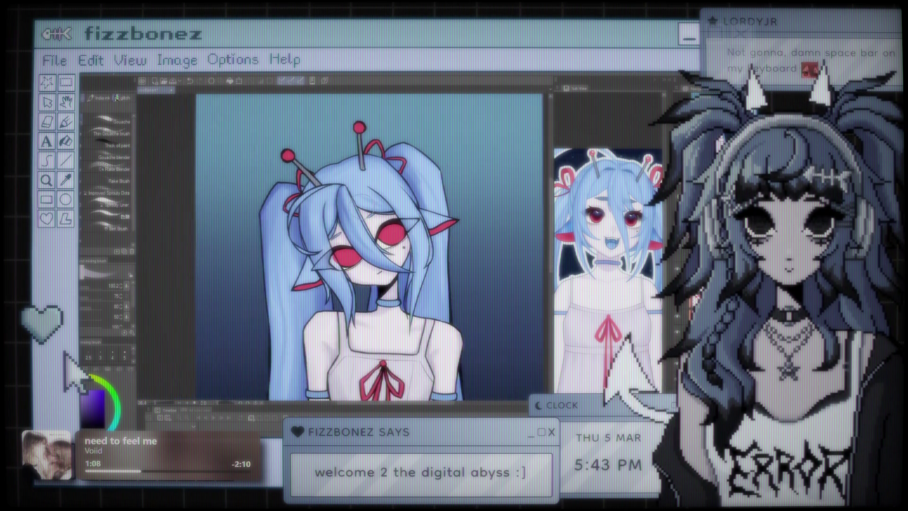
pyautogui.press('[')
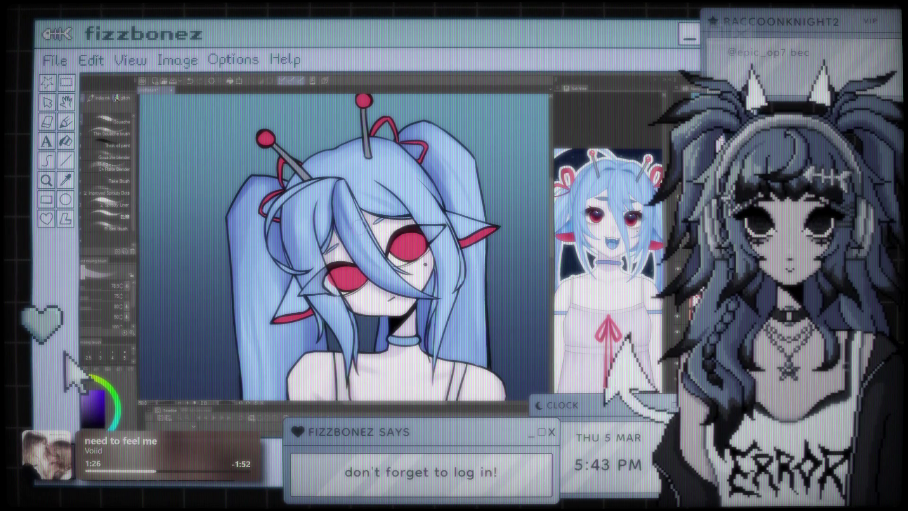
pyautogui.hotkey('ctrl', '-')
pyautogui.hotkey('ctrl', '-')
pyautogui.hotkey('ctrl', '-')
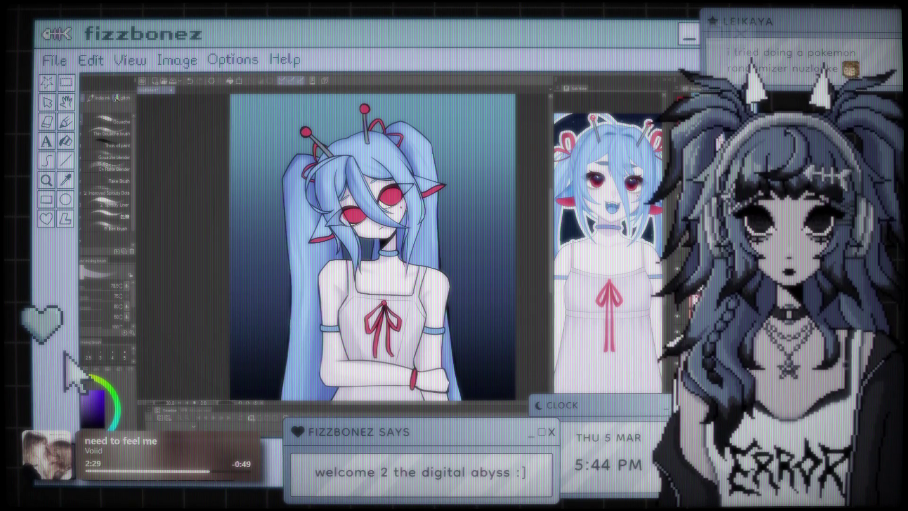
pyautogui.scroll(-3, 322, 216)
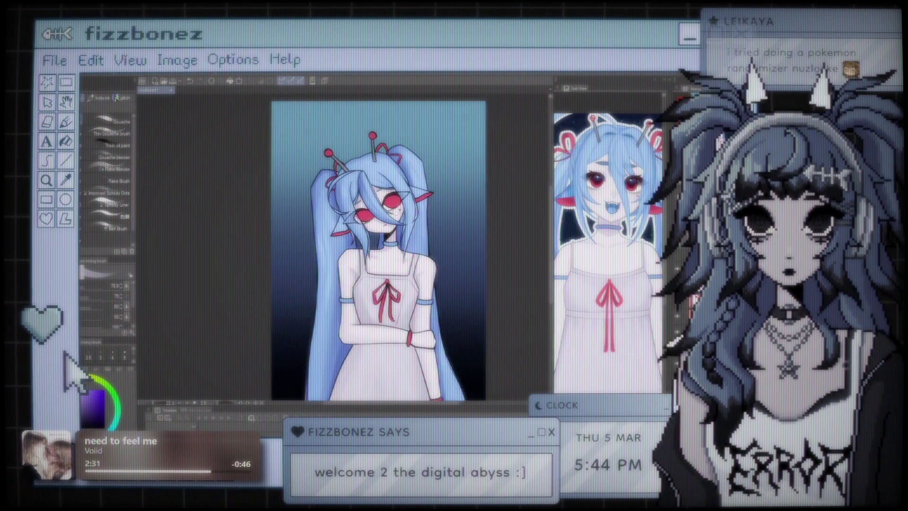
pyautogui.scroll(5, 344, 212)
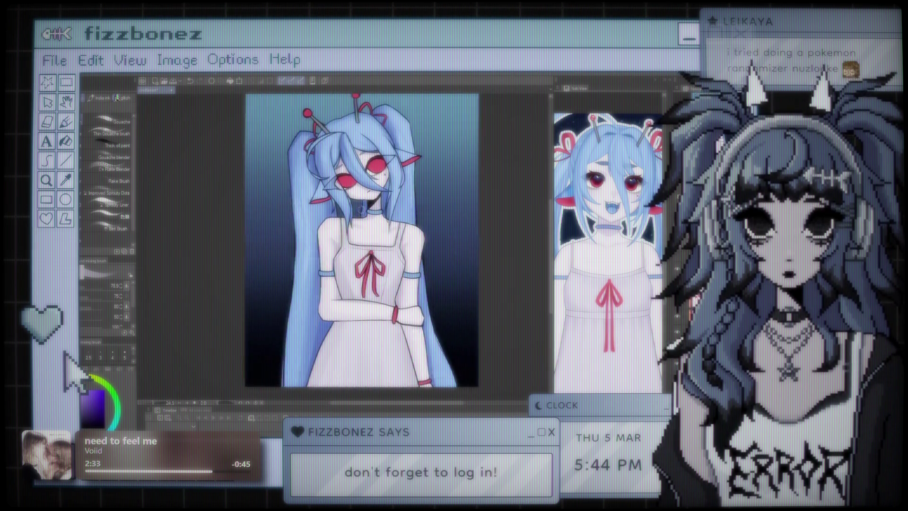
pyautogui.scroll(3, 372, 226)
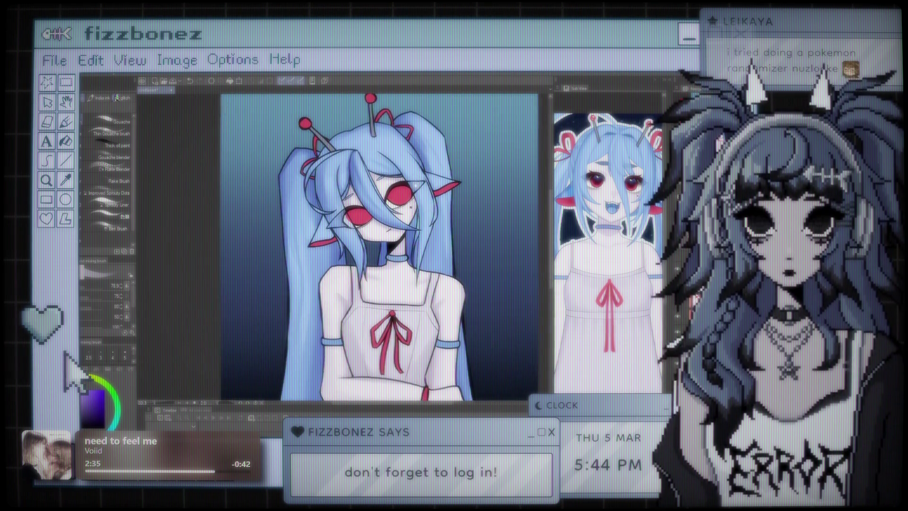
pyautogui.scroll(-3, 373, 227)
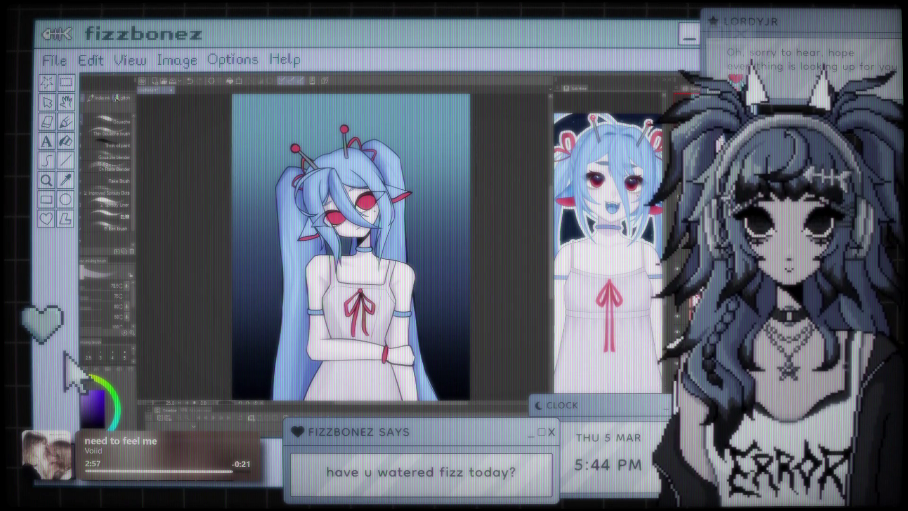
pyautogui.scroll(-2, 438, 198)
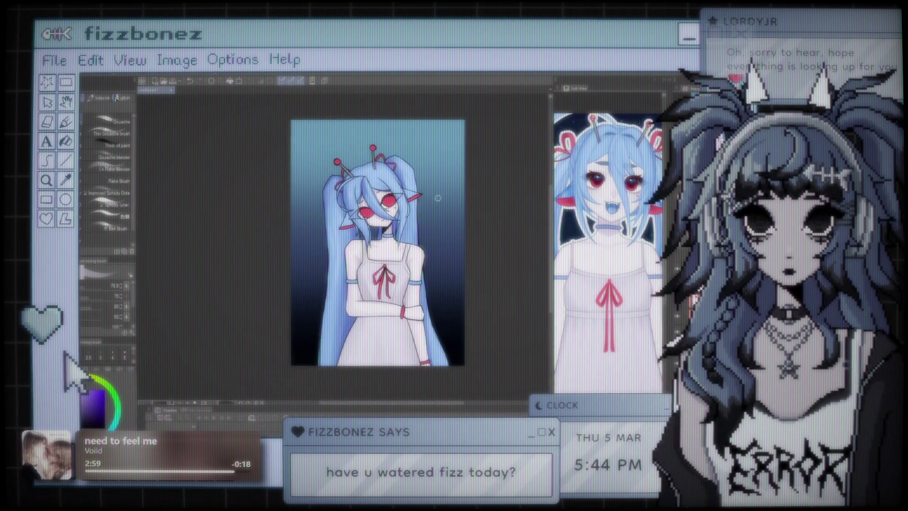
pyautogui.scroll(3, 437, 198)
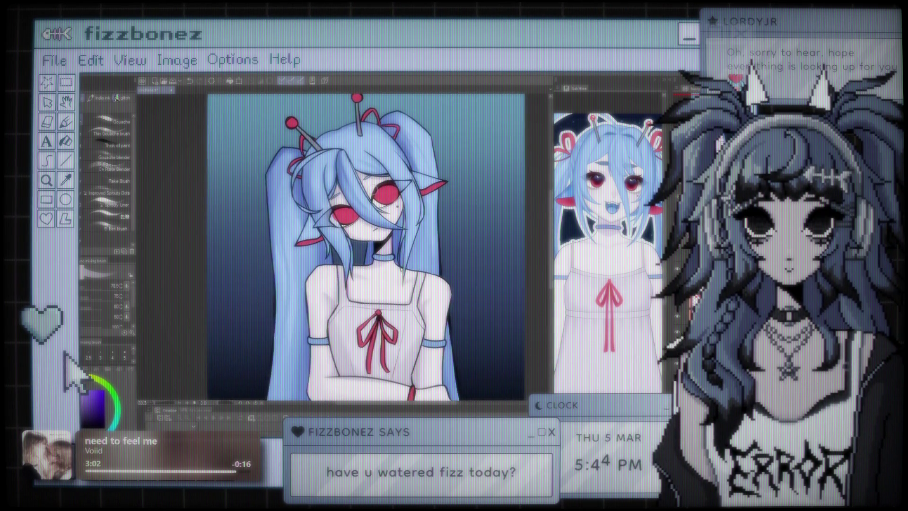
pyautogui.scroll(2, 342, 203)
pyautogui.scroll(1, 342, 203)
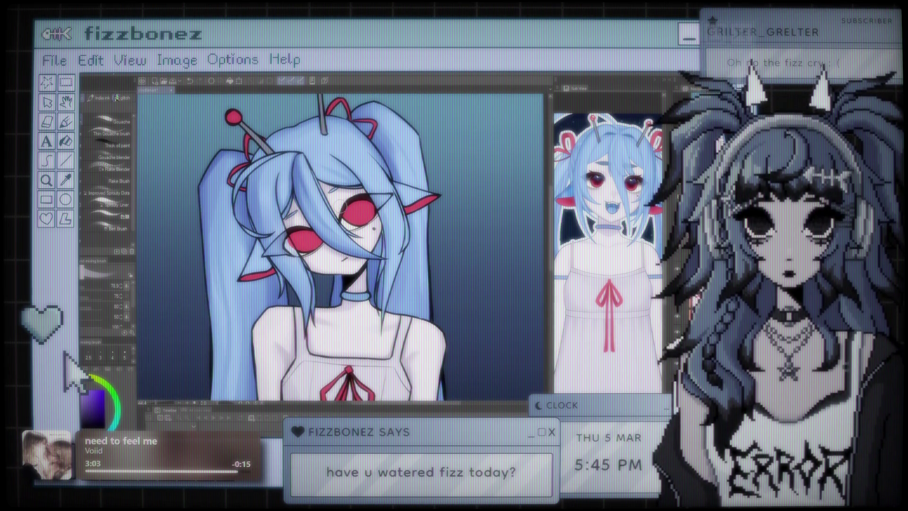
pyautogui.moveTo(342, 205)
pyautogui.mouseDown()
pyautogui.moveTo(386, 212)
pyautogui.moveTo(349, 213)
pyautogui.mouseUp()
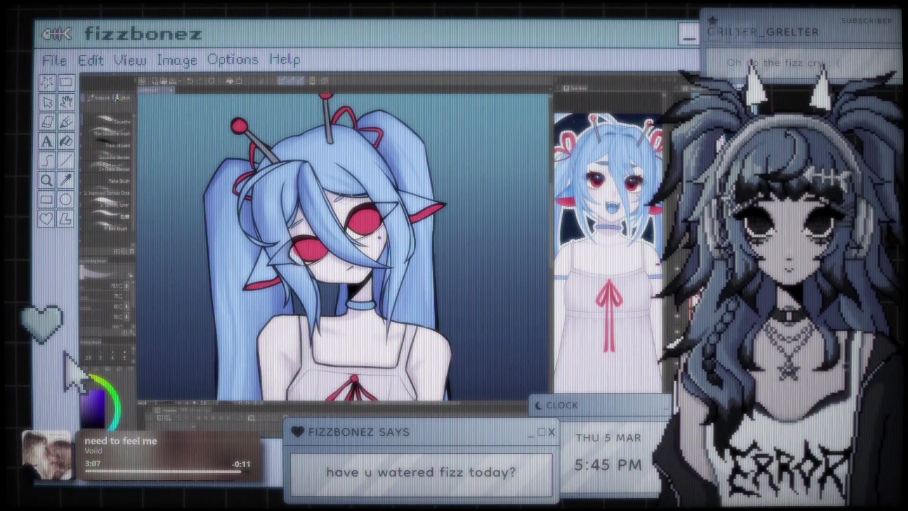
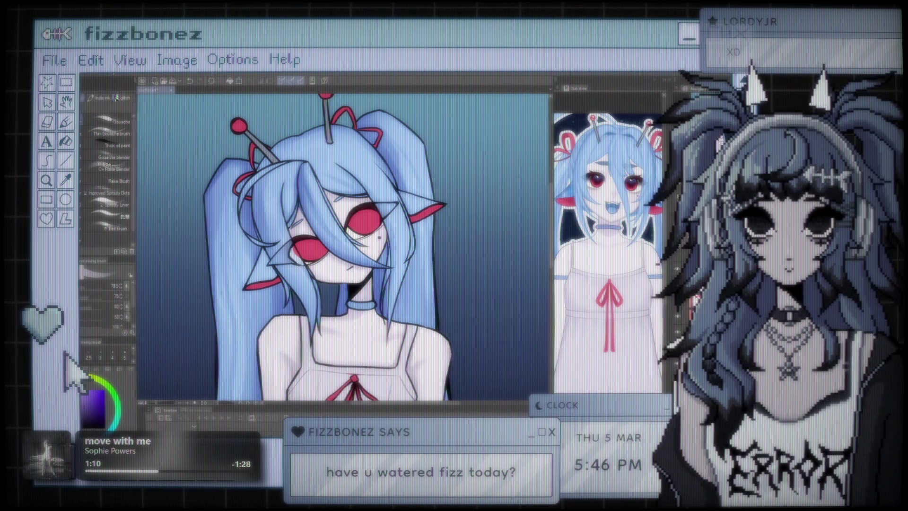
# Zoom out to the whole character and enlarge the brush from 78.5 to 383.0 with a blue colour
pyautogui.hotkey('ctrl', '-')
pyautogui.hotkey('ctrl', '-')
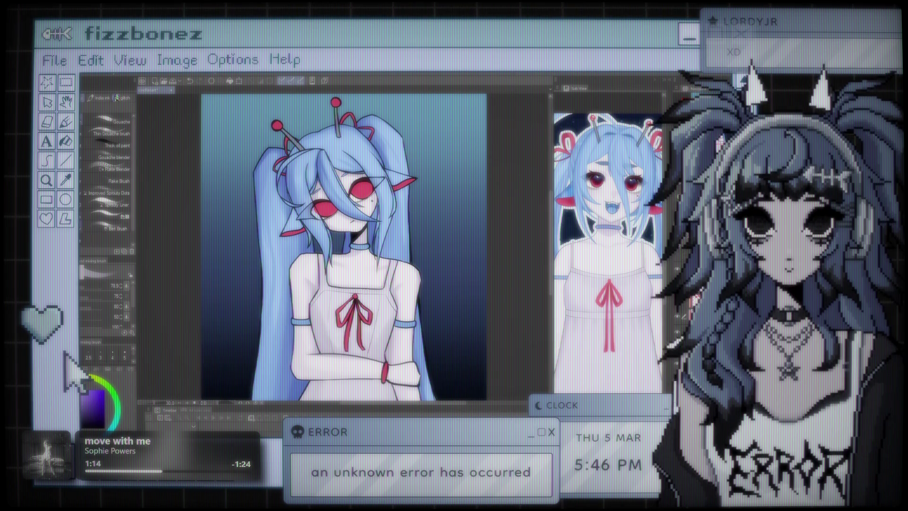
pyautogui.press(']')
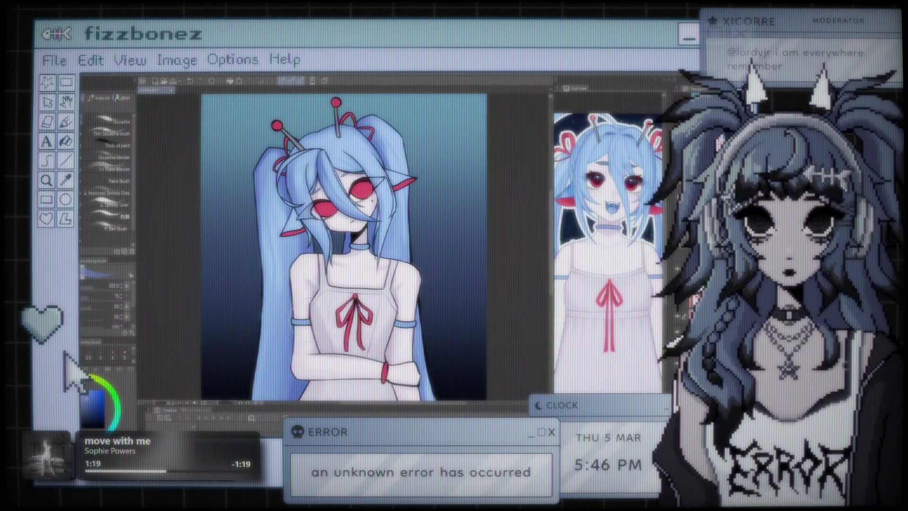
pyautogui.scroll(-4, 279, 350)
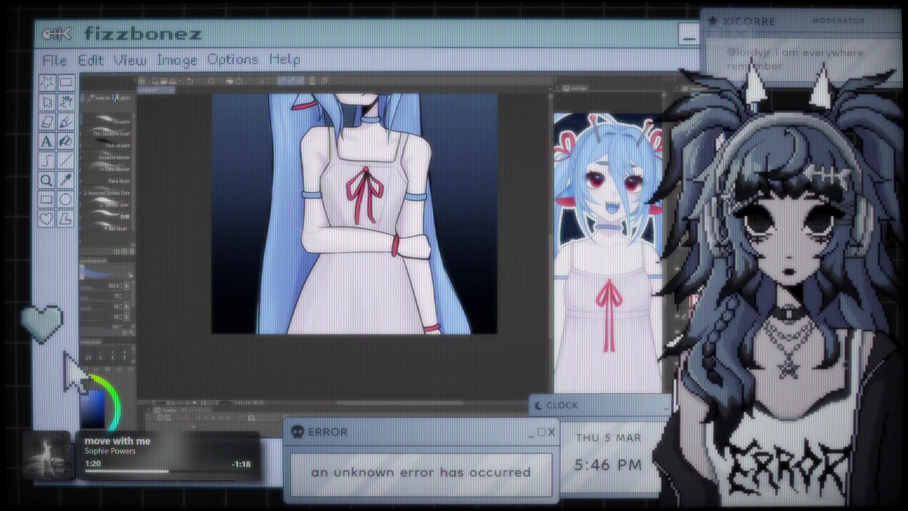
pyautogui.scroll(-3, 302, 228)
pyautogui.scroll(3, 383, 237)
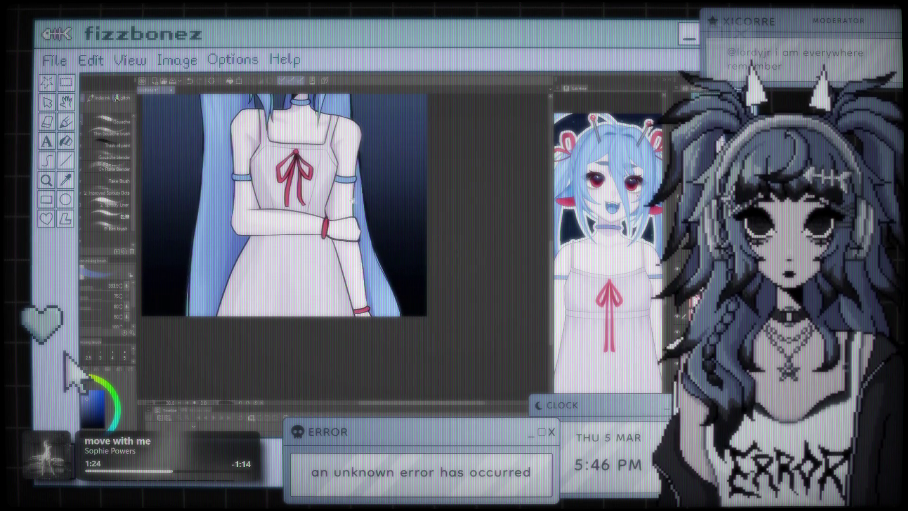
pyautogui.scroll(5, 352, 199)
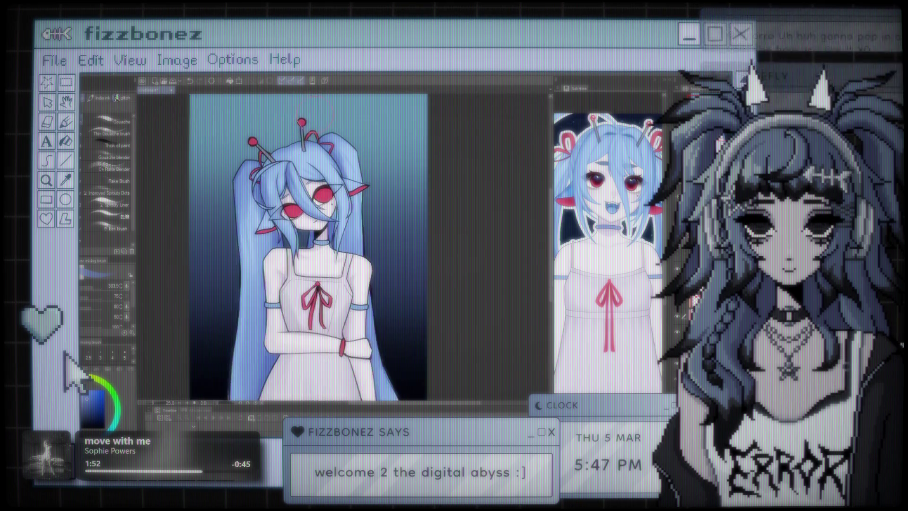
pyautogui.scroll(-5, 307, 246)
pyautogui.scroll(3, 383, 246)
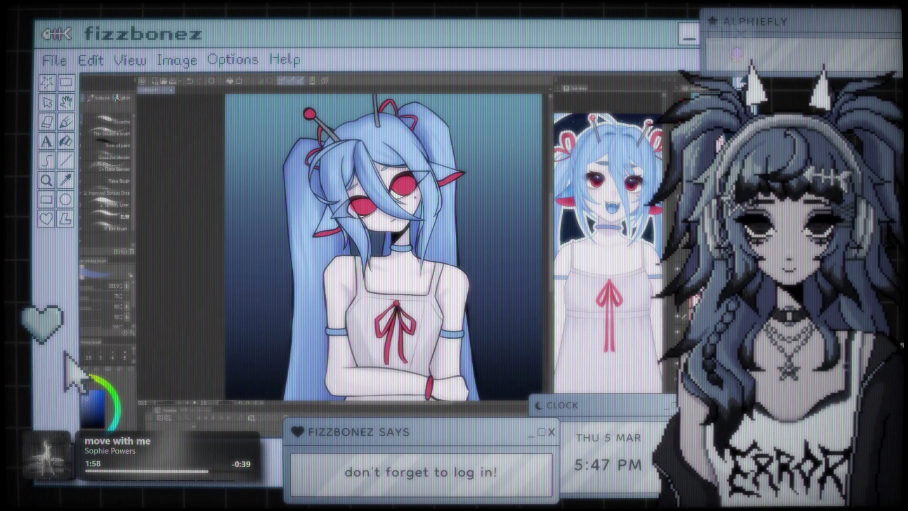
pyautogui.scroll(-1, 383, 246)
pyautogui.hscroll(4, 359, 246)
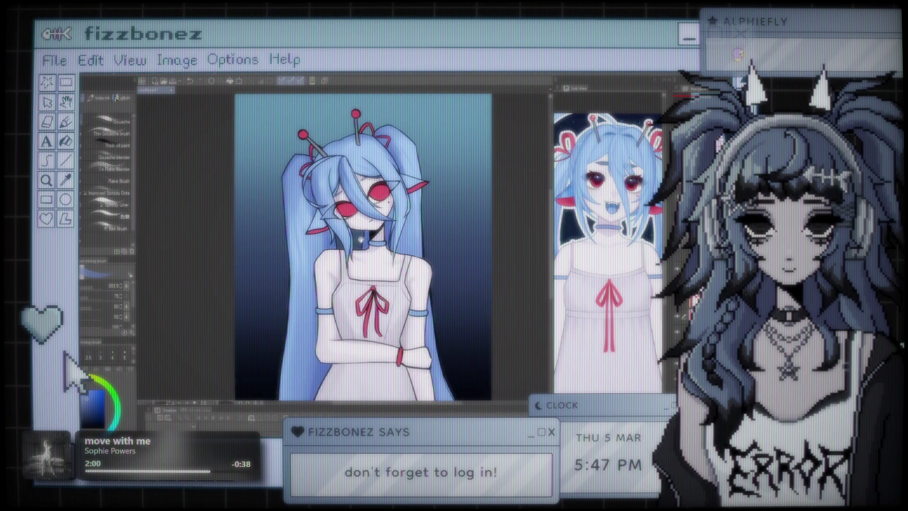
pyautogui.hscroll(-1, 335, 246)
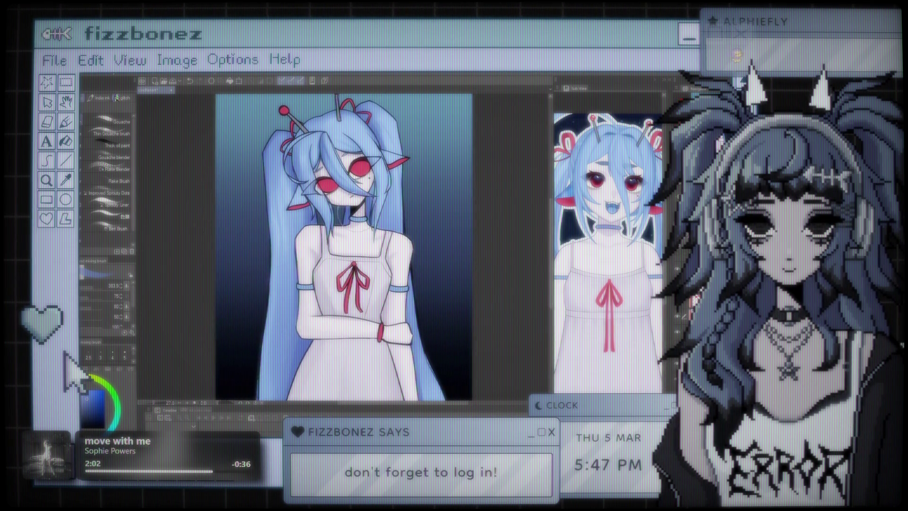
pyautogui.scroll(-1, 346, 227)
pyautogui.scroll(1, 410, 284)
pyautogui.hscroll(-1, 410, 285)
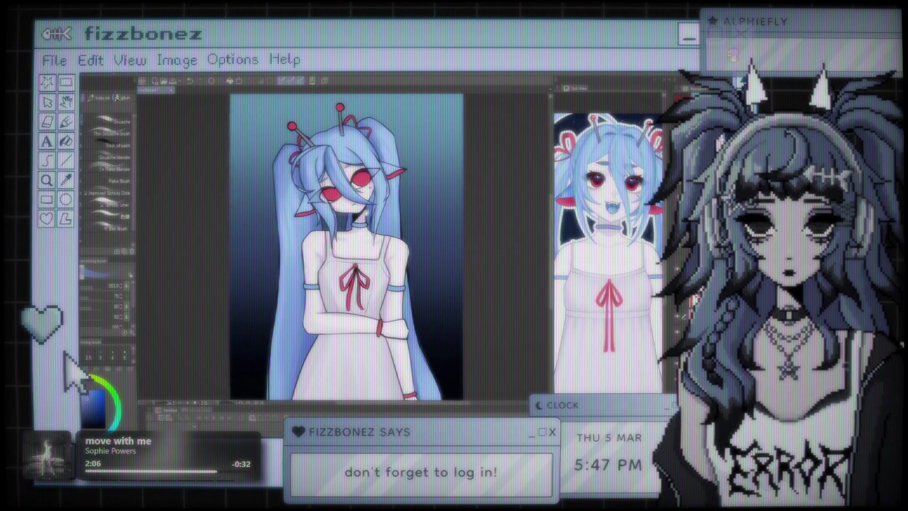
pyautogui.scroll(1, 348, 250)
pyautogui.scroll(2, 327, 180)
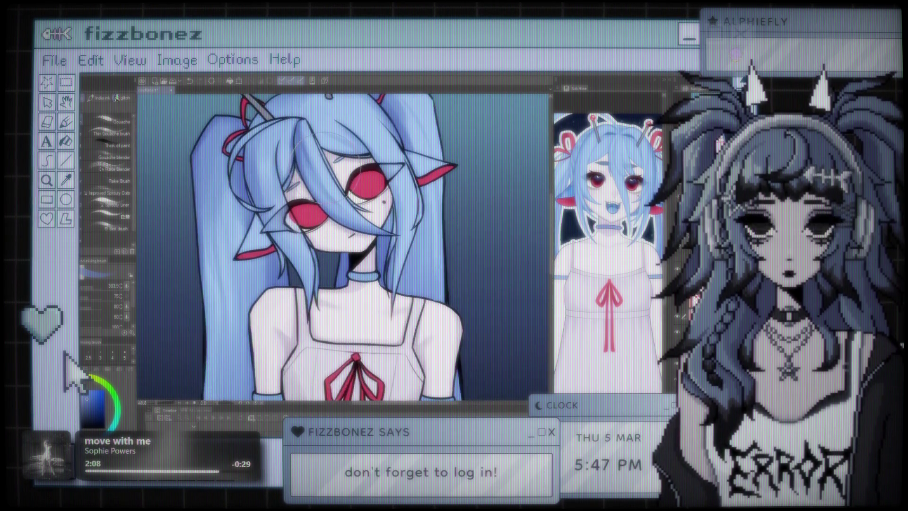
pyautogui.scroll(-3, 344, 246)
pyautogui.scroll(3, 344, 246)
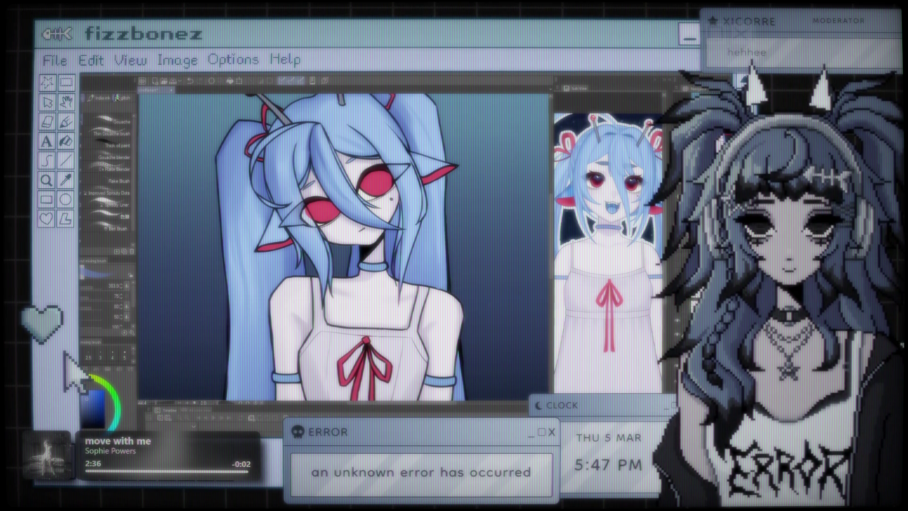
pyautogui.hotkey('ctrl', '-')
pyautogui.hotkey('ctrl', '-')
pyautogui.hotkey('ctrl', '-')
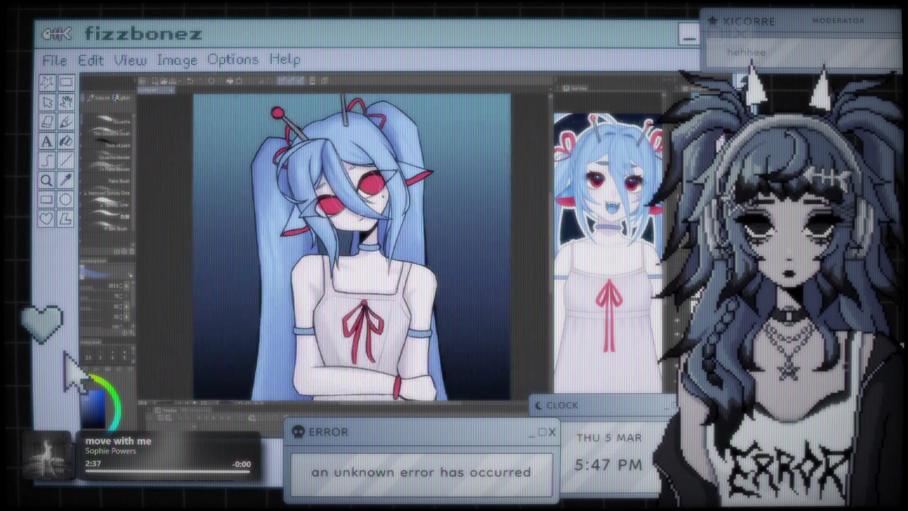
pyautogui.hotkey('ctrl', '+')
pyautogui.hscroll(-1, 360, 236)
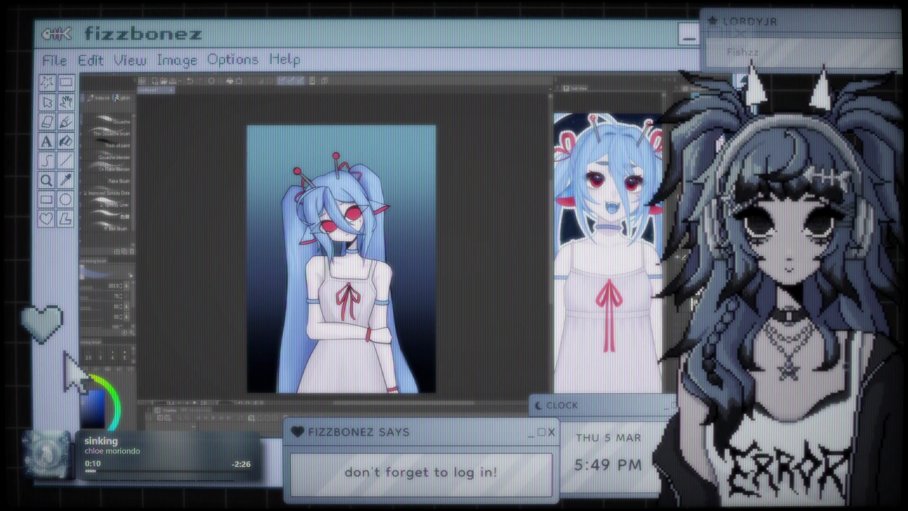
# Flood the entire canvas with solid blue using the Fill tool set to refer other layers
pyautogui.press('g')
pyautogui.click(426, 269)
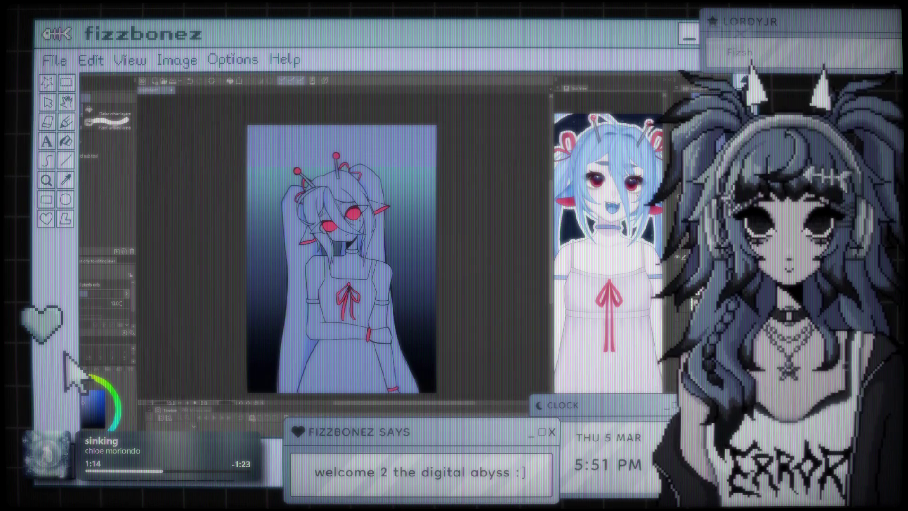
# Enlarge, slightly rotate and shift the view to frame the blue-tinted figure
pyautogui.scroll(-1, 426, 242)
pyautogui.scroll(3, 426, 243)
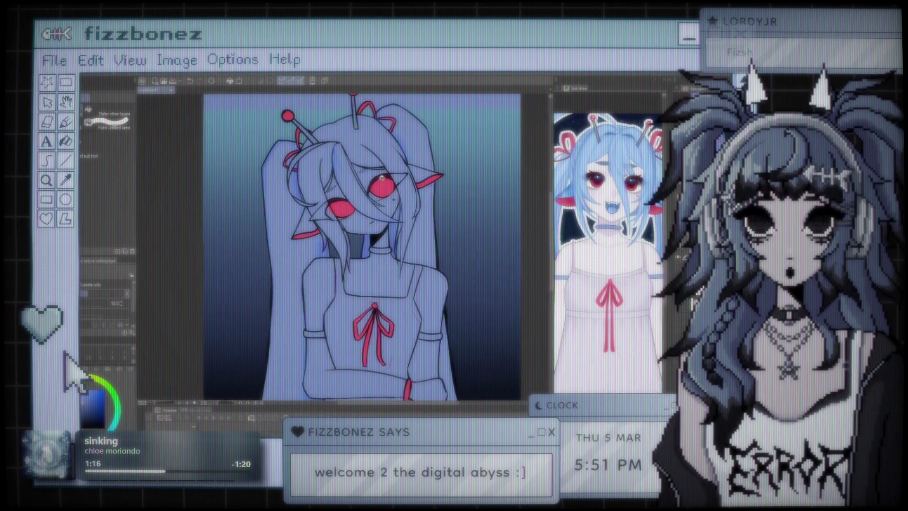
pyautogui.scroll(2, 393, 179)
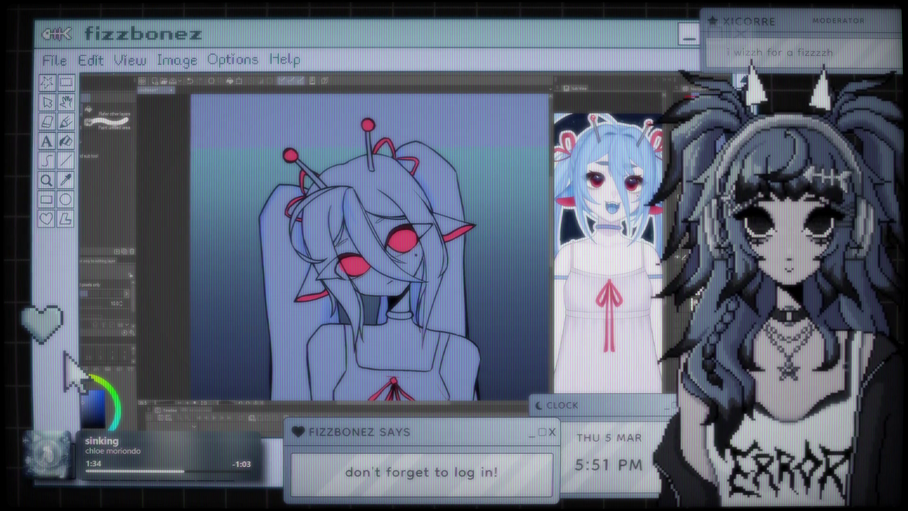
pyautogui.moveTo(420, 223); pyautogui.dragTo(375, 226)
pyautogui.scroll(-5, 375, 226)
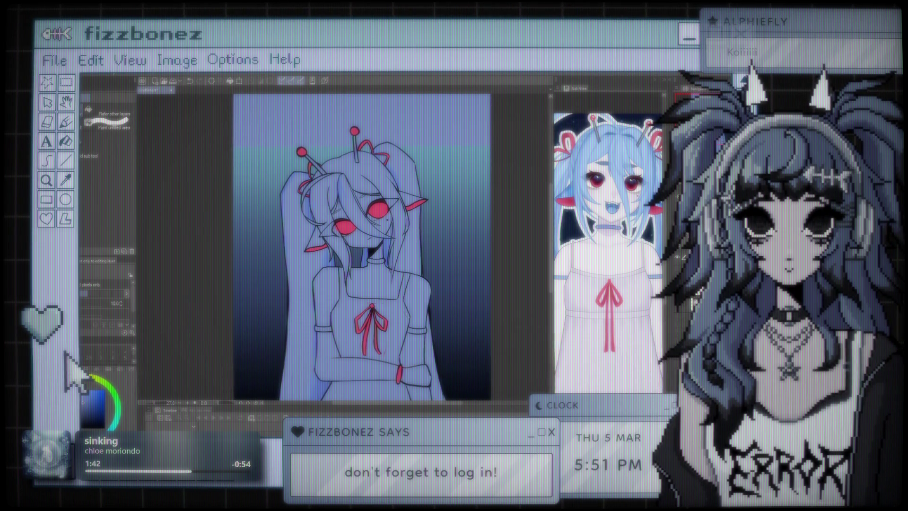
pyautogui.moveTo(448, 239); pyautogui.dragTo(485, 241)
pyautogui.scroll(-2, 441, 238)
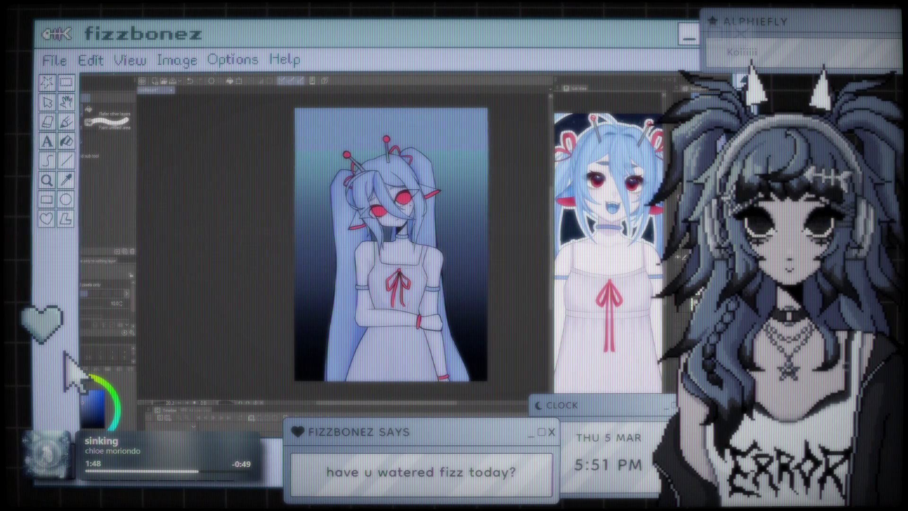
pyautogui.scroll(2, 343, 243)
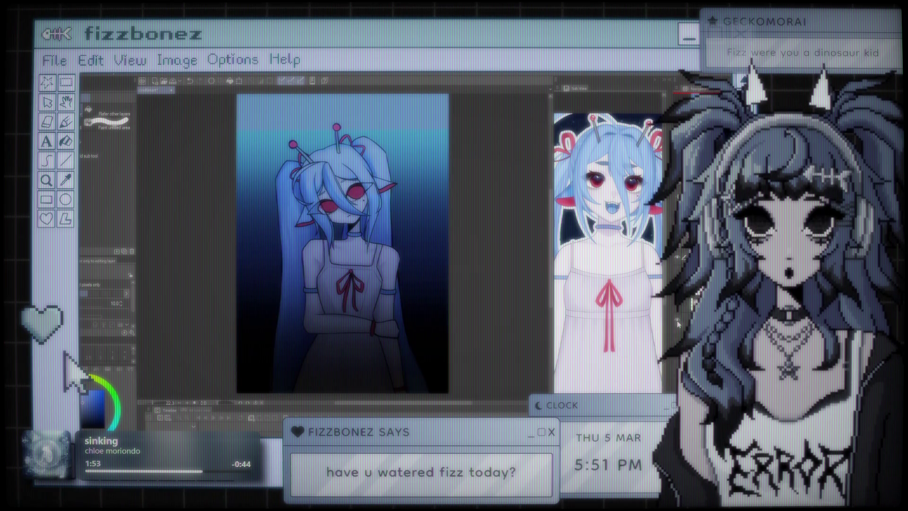
pyautogui.scroll(-2, 343, 243)
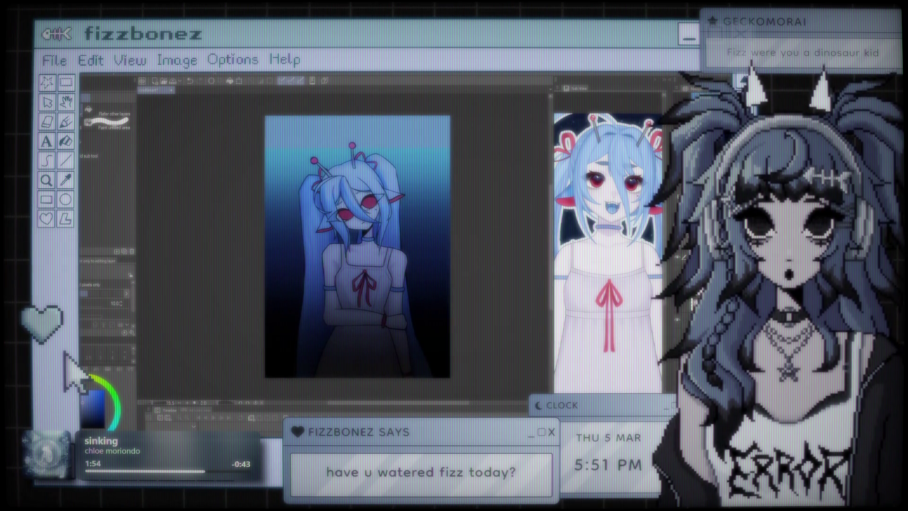
# Turn off the dark gradient layer's visibility, leaving the figure on a pale backdrop
pyautogui.click(679, 319)
pyautogui.click(679, 319)
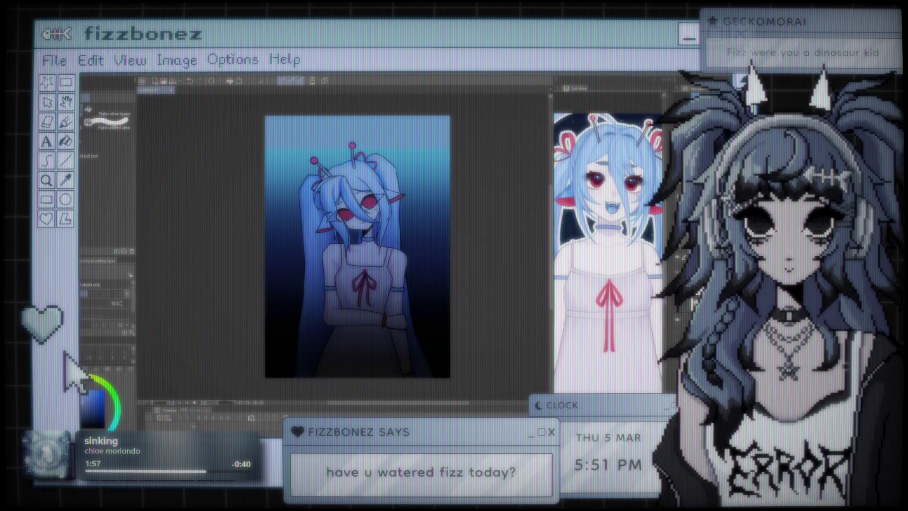
pyautogui.click(679, 316)
pyautogui.click(679, 317)
pyautogui.click(679, 317)
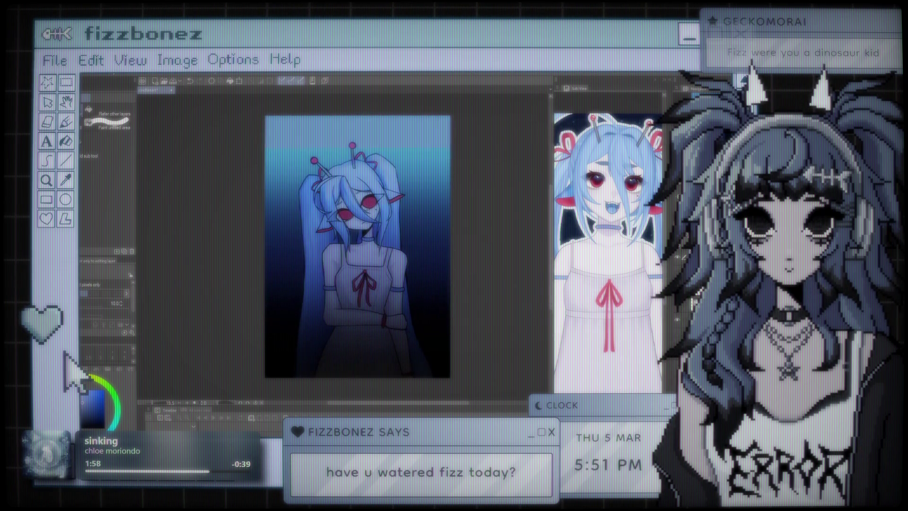
pyautogui.click(679, 317)
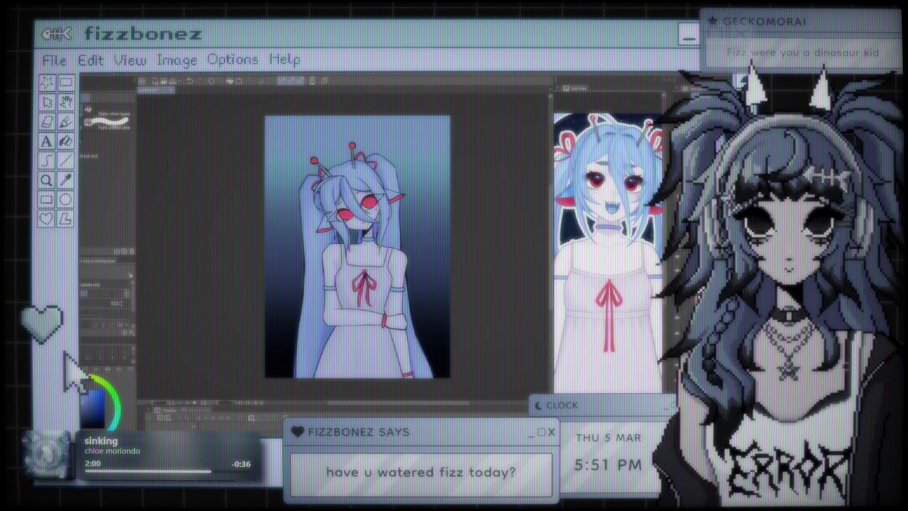
pyautogui.click(679, 327)
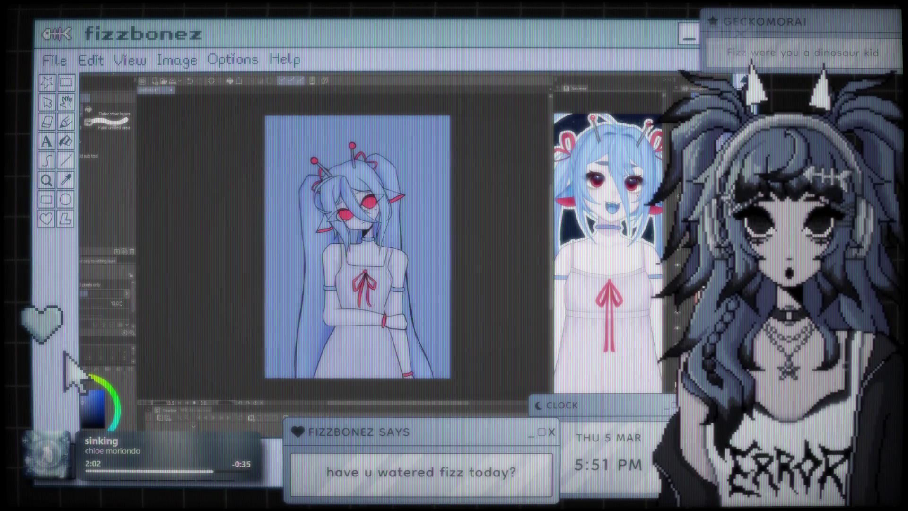
pyautogui.click(679, 341)
pyautogui.scroll(-2, 383, 246)
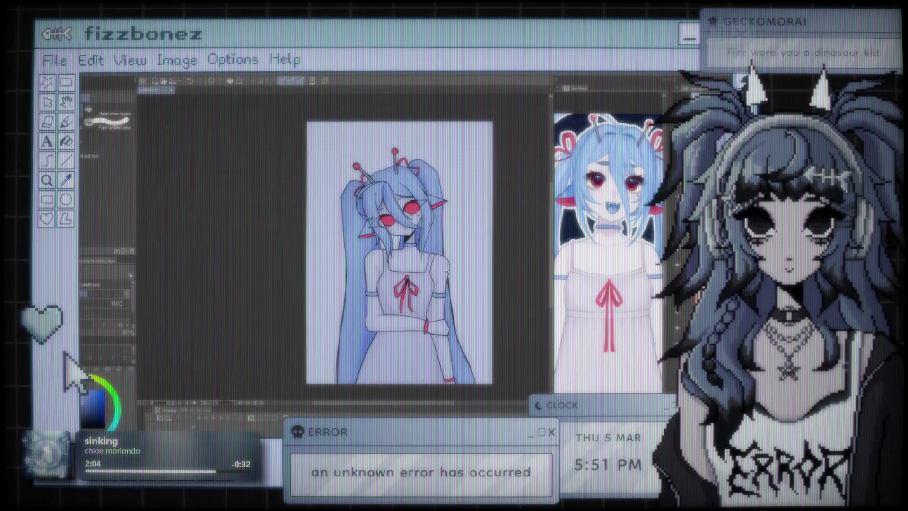
pyautogui.hscroll(1, 383, 246)
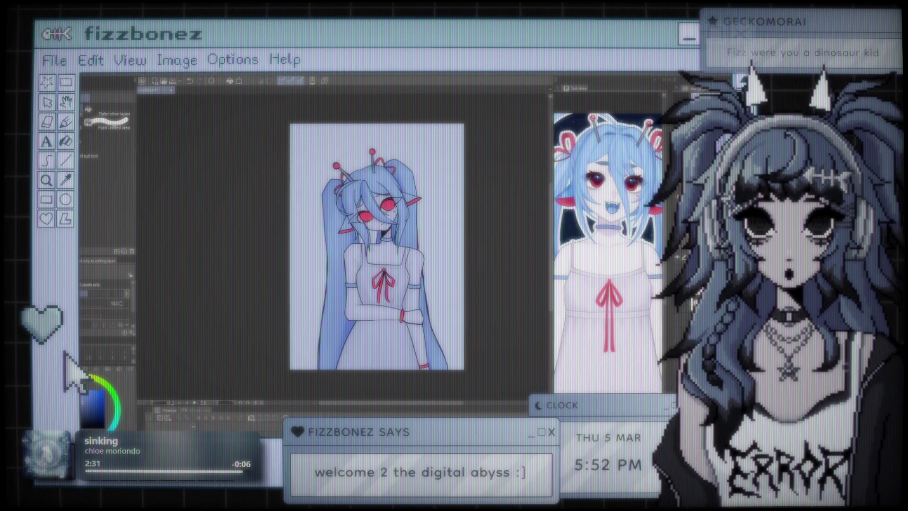
pyautogui.scroll(3, 364, 243)
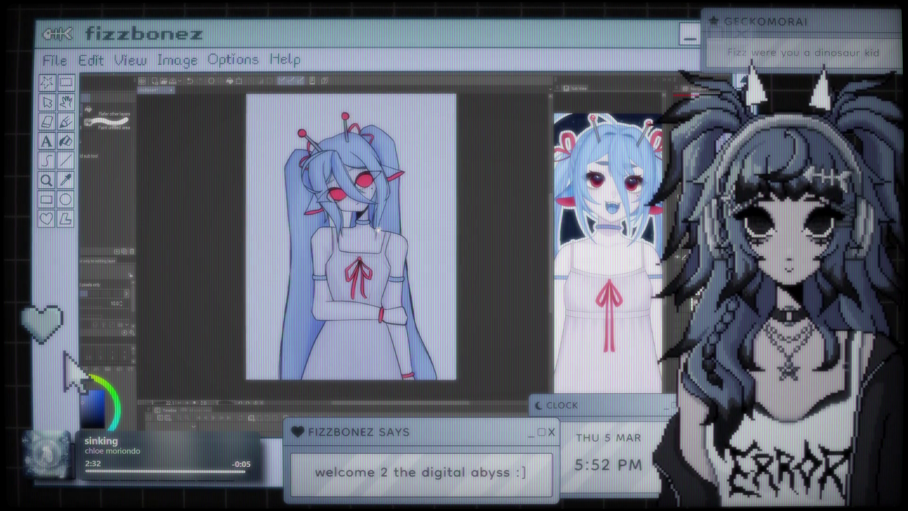
pyautogui.moveTo(363, 203); pyautogui.dragTo(389, 200)
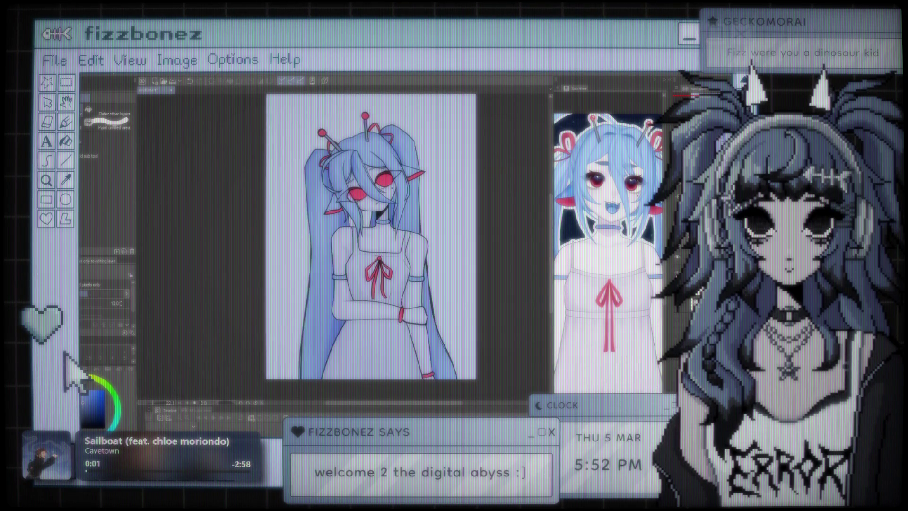
pyautogui.scroll(2, 318, 207)
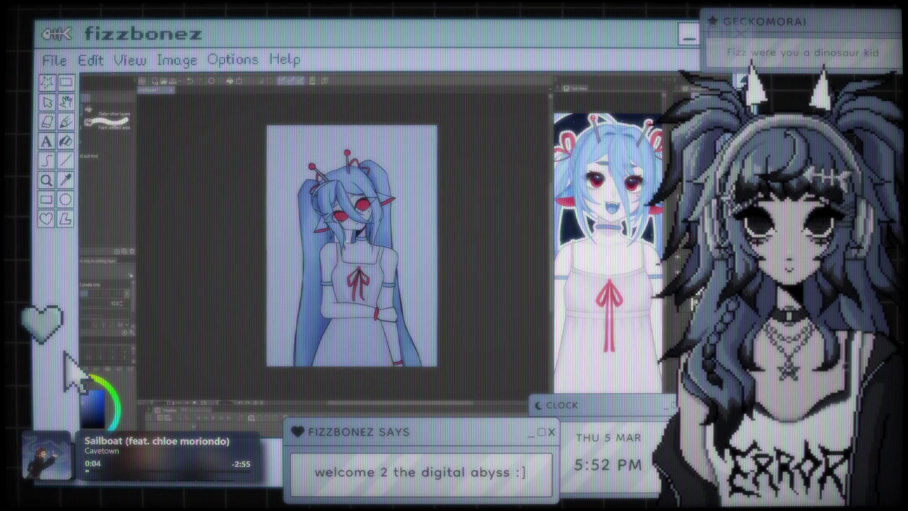
pyautogui.scroll(-2, 318, 207)
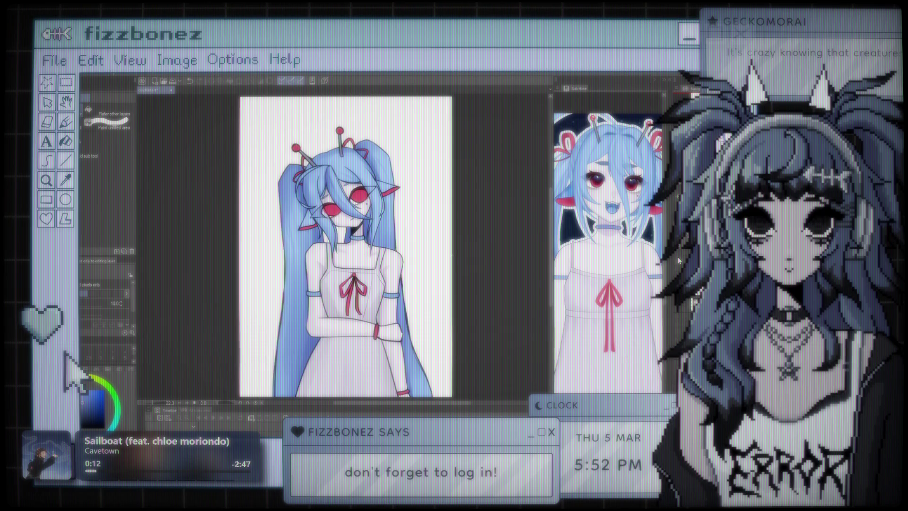
pyautogui.scroll(3, 428, 253)
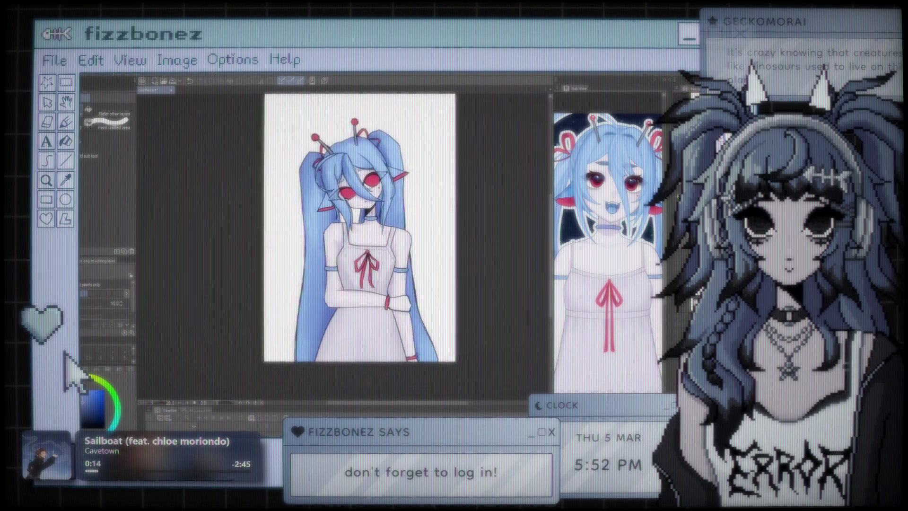
pyautogui.scroll(-1, 427, 253)
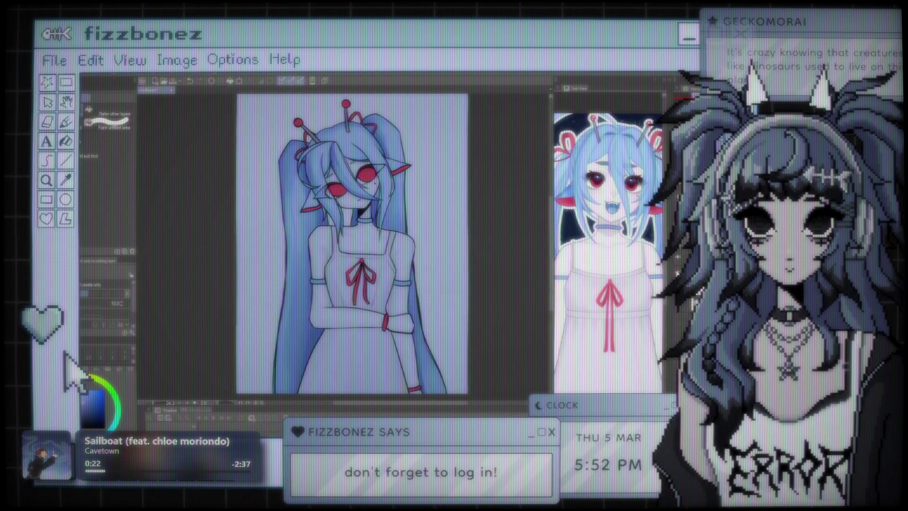
pyautogui.hotkey('ctrl', '-')
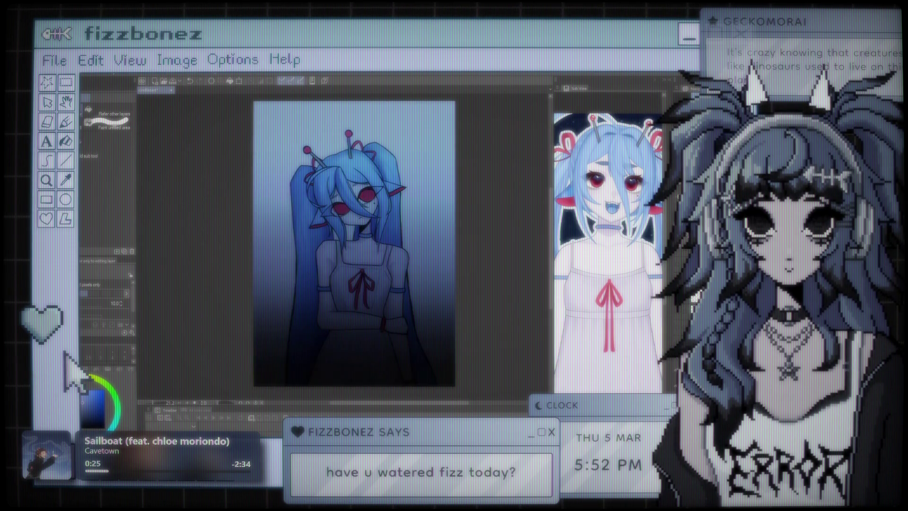
pyautogui.hotkey('ctrl', 'z')
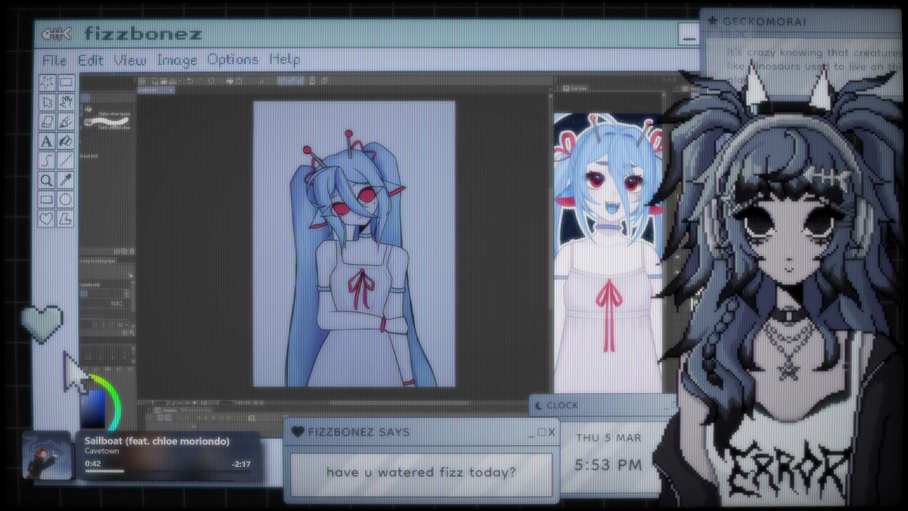
pyautogui.scroll(-2, 355, 246)
pyautogui.scroll(2, 369, 246)
pyautogui.moveTo(390, 259); pyautogui.dragTo(300, 259)
pyautogui.scroll(-2, 300, 259)
pyautogui.scroll(2, 299, 259)
pyautogui.moveTo(338, 215)
pyautogui.mouseDown()
pyautogui.moveTo(241, 215)
pyautogui.moveTo(331, 216)
pyautogui.moveTo(342, 207)
pyautogui.mouseUp()
pyautogui.scroll(2, 329, 215)
pyautogui.scroll(-2, 359, 213)
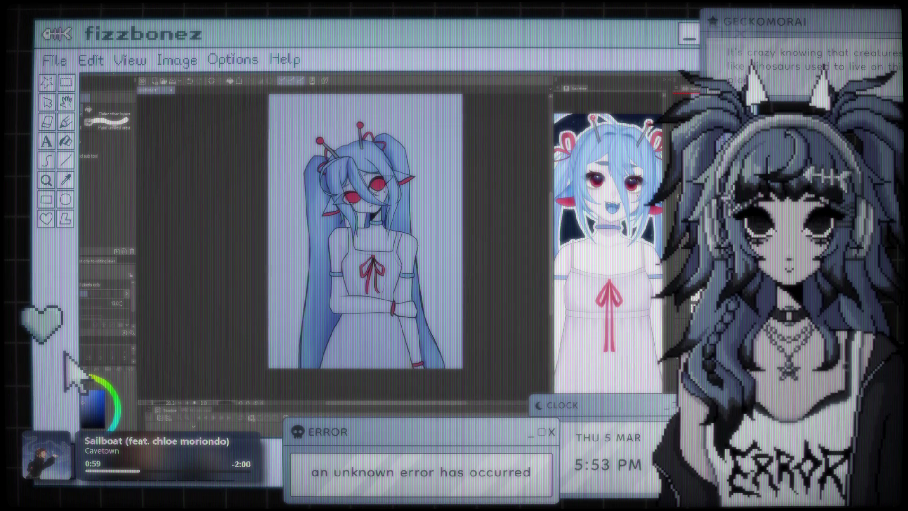
# Undo the lilac tint, select all, and fill the figure with translucent blue-grey
pyautogui.hotkey('ctrl', 'z')
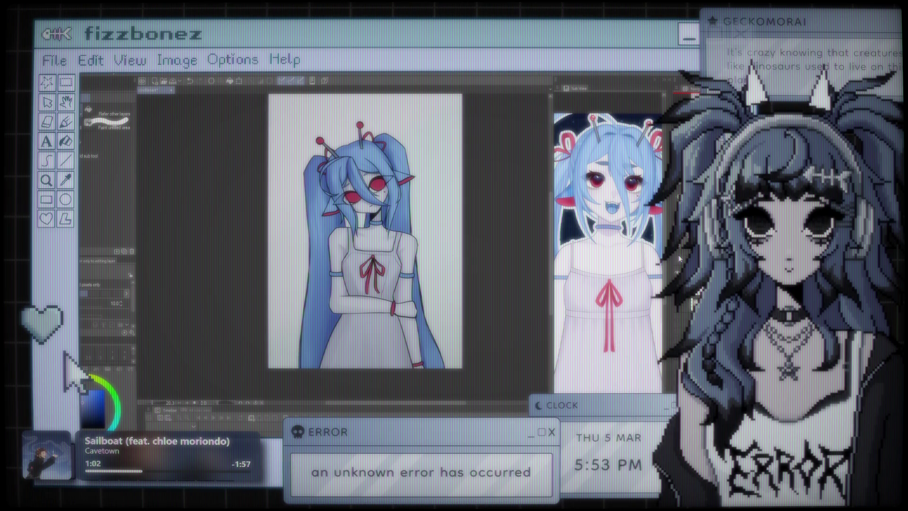
pyautogui.hotkey('ctrl', 'z')
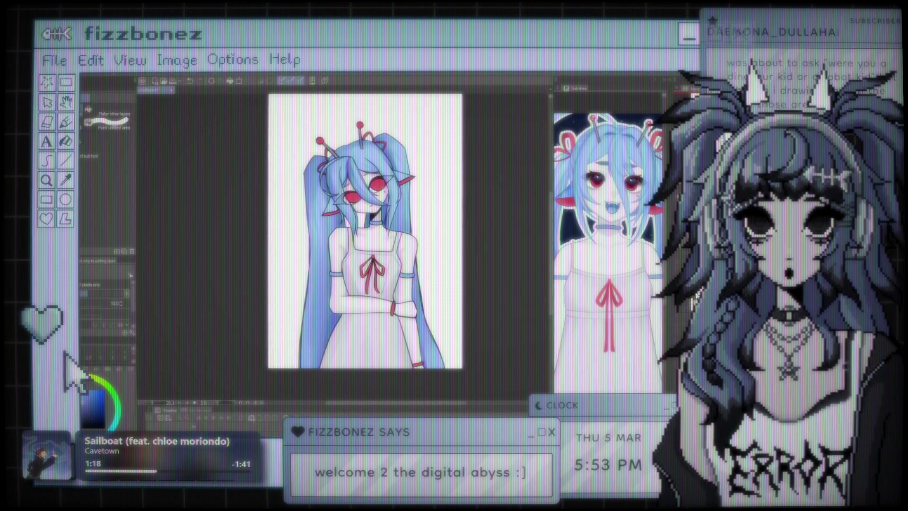
pyautogui.hotkey('ctrl', 'a')
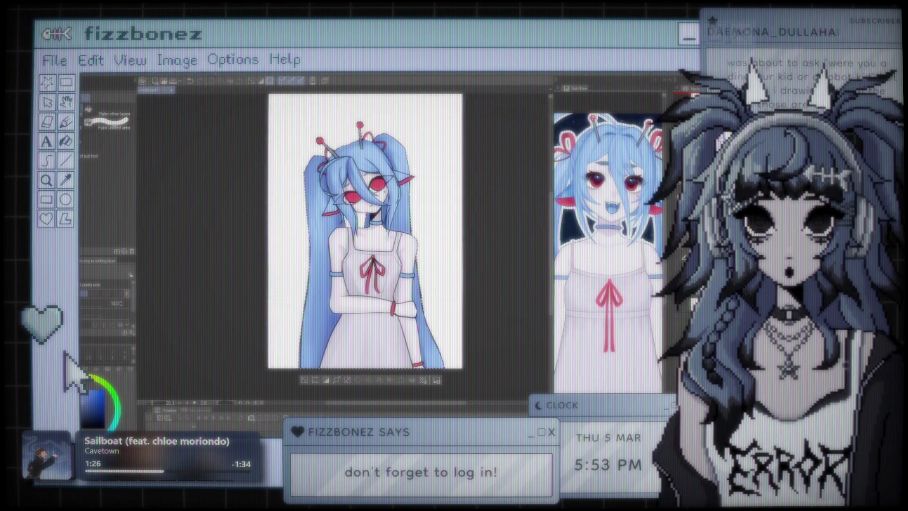
pyautogui.hotkey('alt', 'BackSpace')
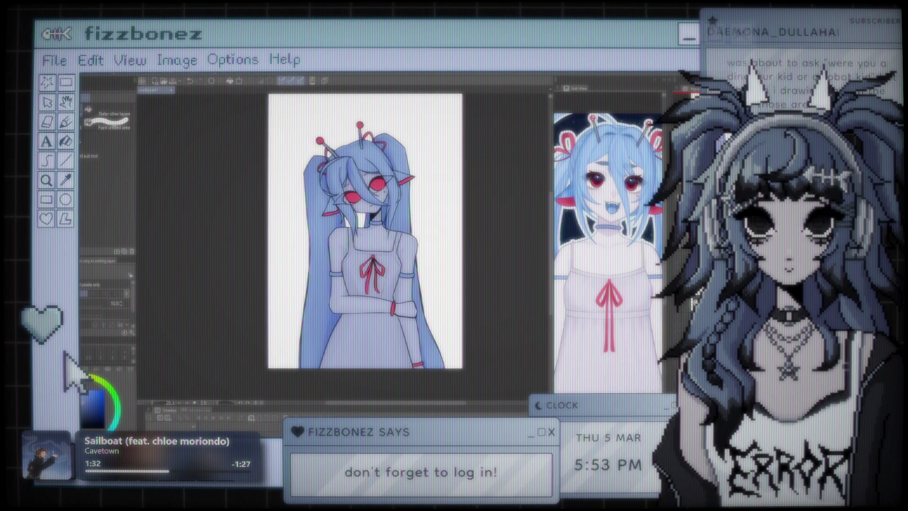
pyautogui.scroll(4, 384, 203)
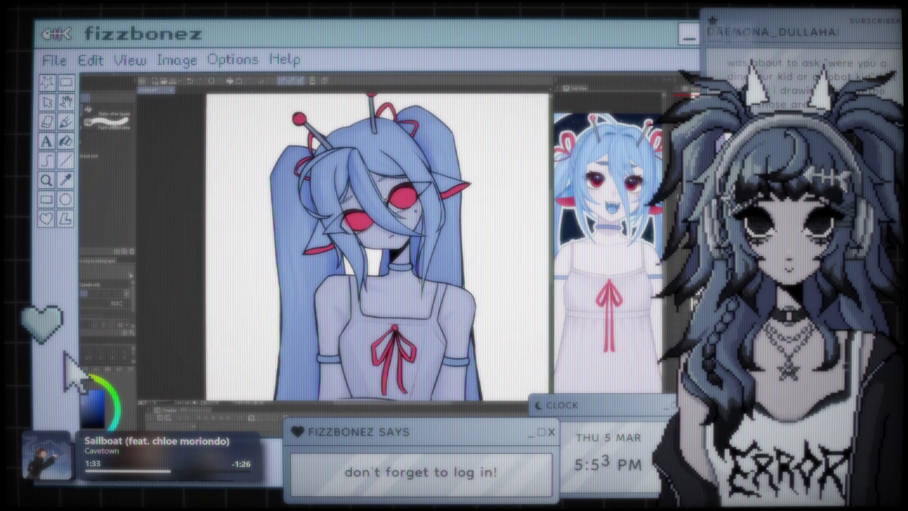
# Zoom into the face and sample a skin colour near the ear with the Eyedropper
pyautogui.scroll(2, 385, 198)
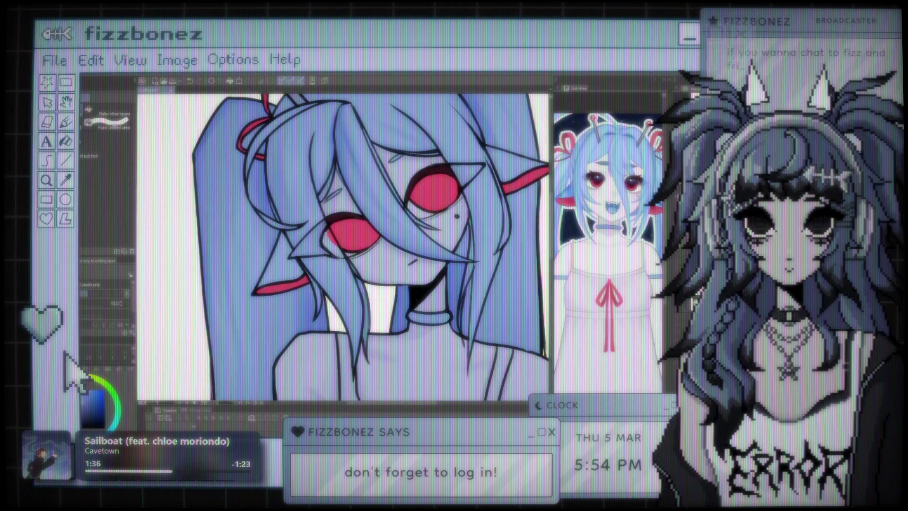
pyautogui.scroll(-3, 384, 223)
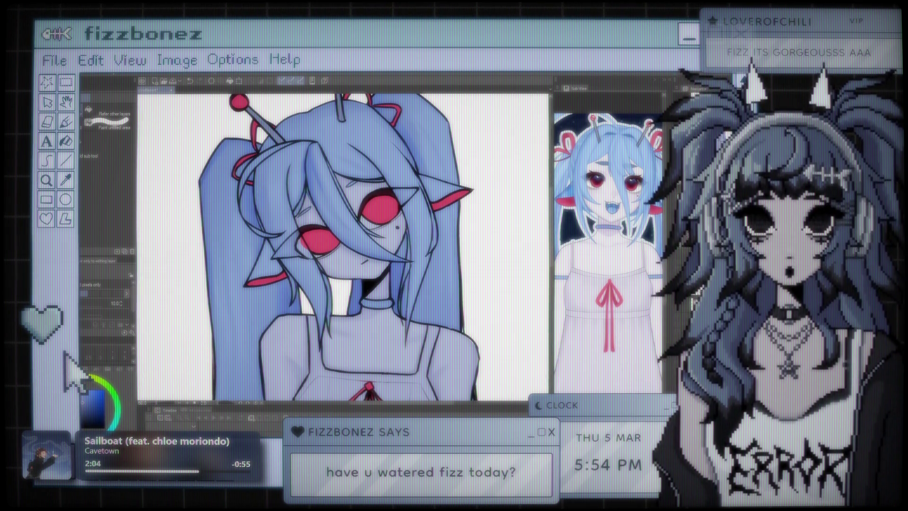
pyautogui.scroll(-3, 380, 240)
pyautogui.scroll(3, 380, 240)
pyautogui.scroll(1, 380, 240)
pyautogui.scroll(-1, 343, 245)
pyautogui.scroll(2, 343, 245)
pyautogui.scroll(-2, 362, 246)
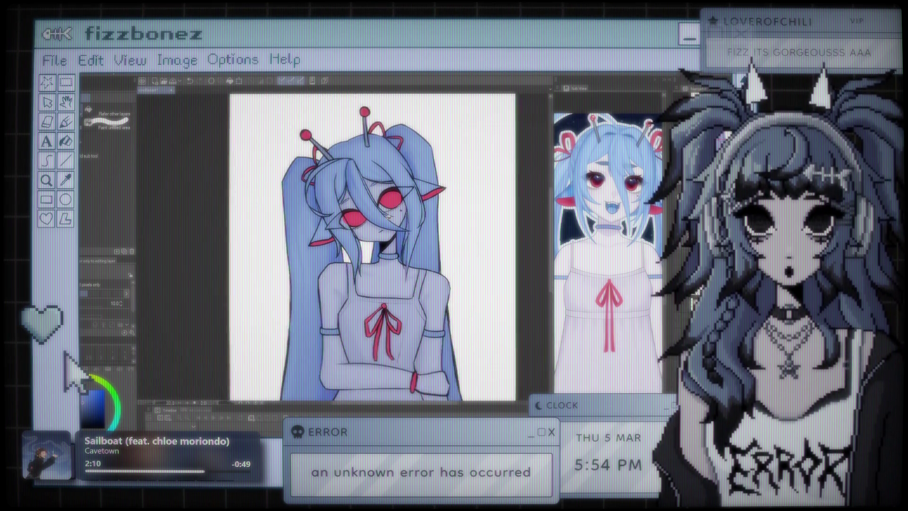
pyautogui.scroll(1, 362, 246)
pyautogui.scroll(-1, 362, 246)
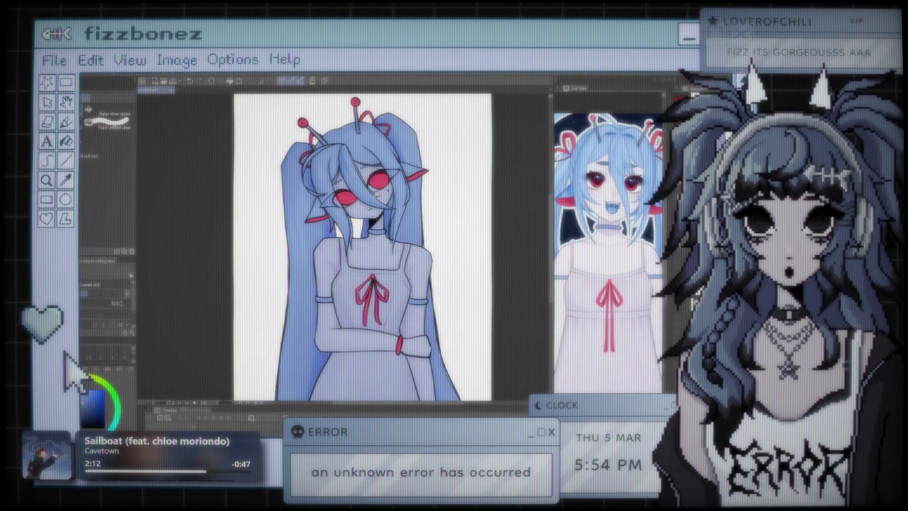
pyautogui.scroll(1, 358, 246)
pyautogui.scroll(4, 350, 175)
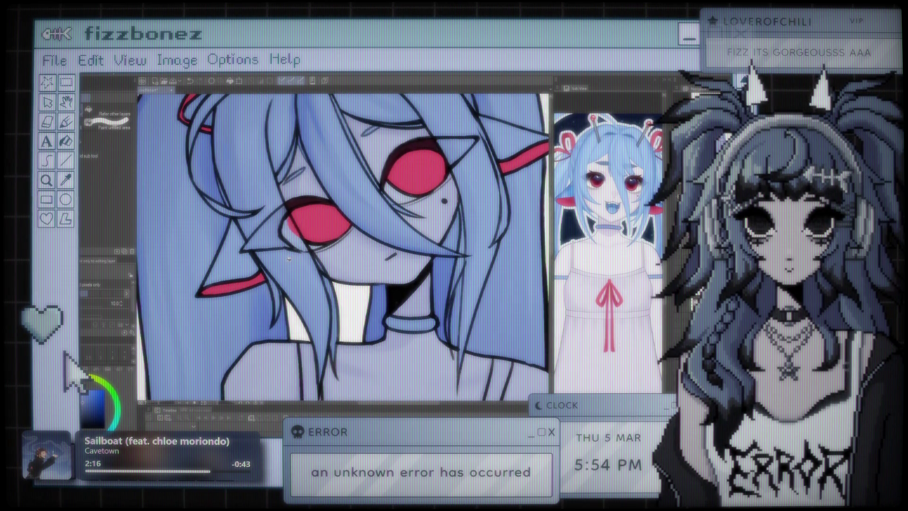
pyautogui.press('i')
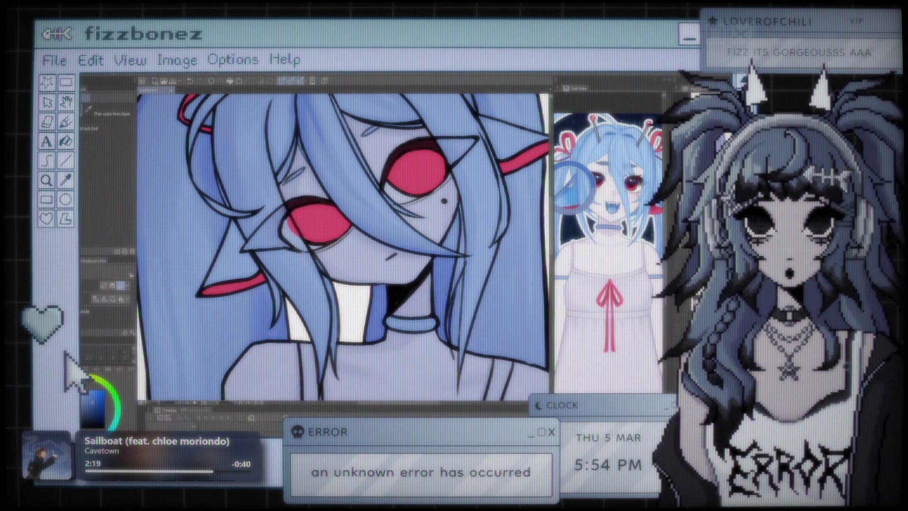
pyautogui.moveTo(251, 221); pyautogui.dragTo(202, 289)
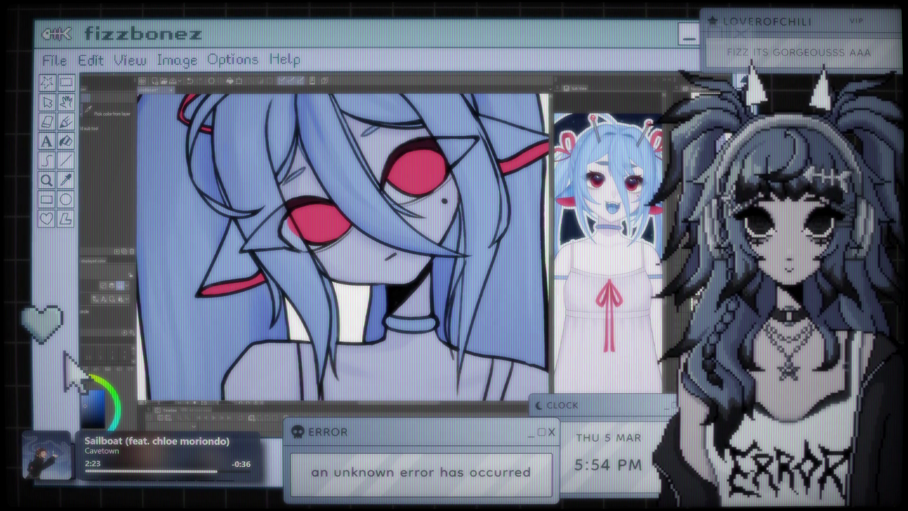
# Paint faint bluish shadows on the face and inside the ear with the Spotty Liner brush
pyautogui.press('e')
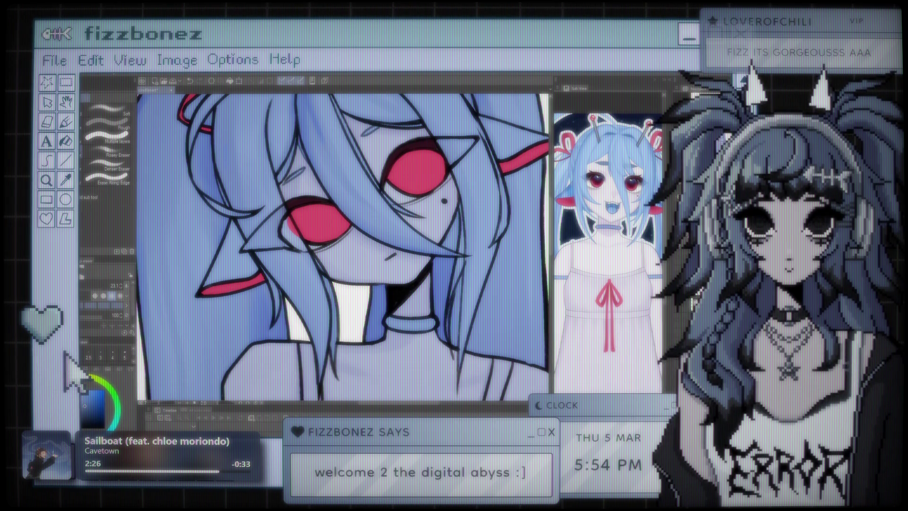
pyautogui.press('b')
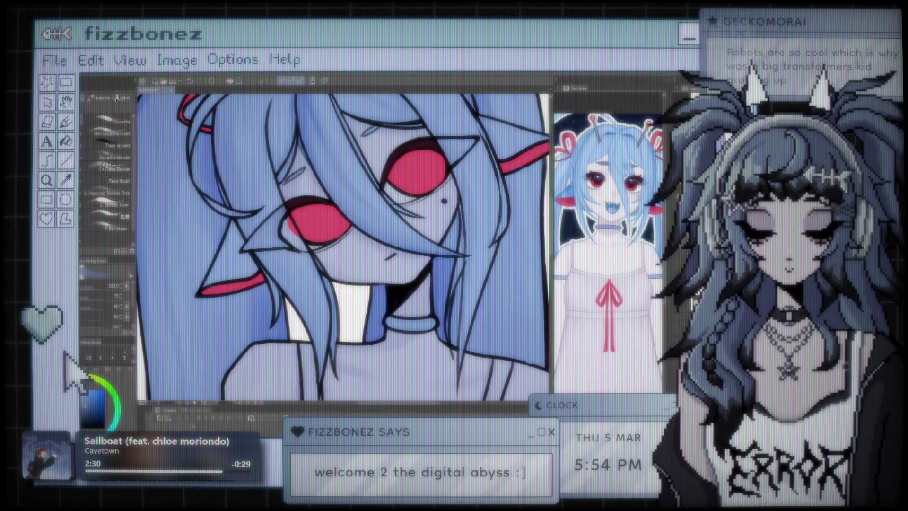
pyautogui.press('e')
pyautogui.press('b')
pyautogui.click(107, 204)
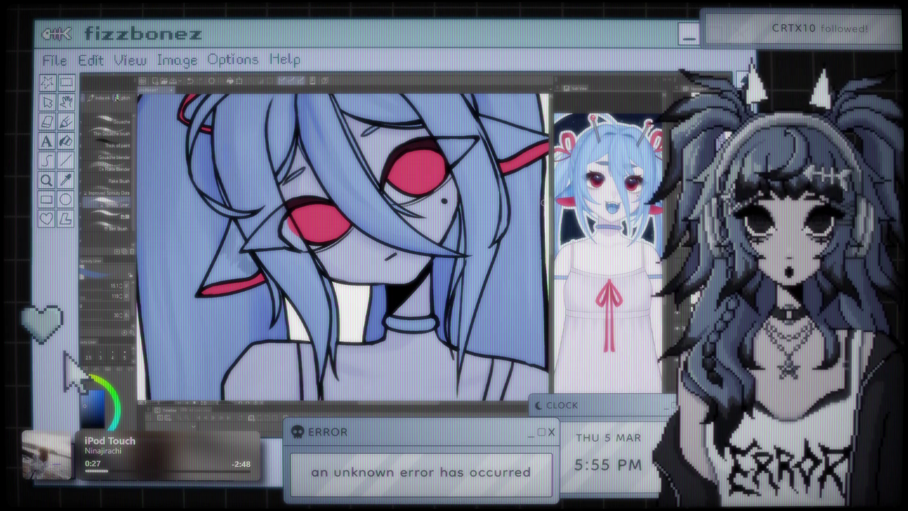
pyautogui.scroll(2, 324, 243)
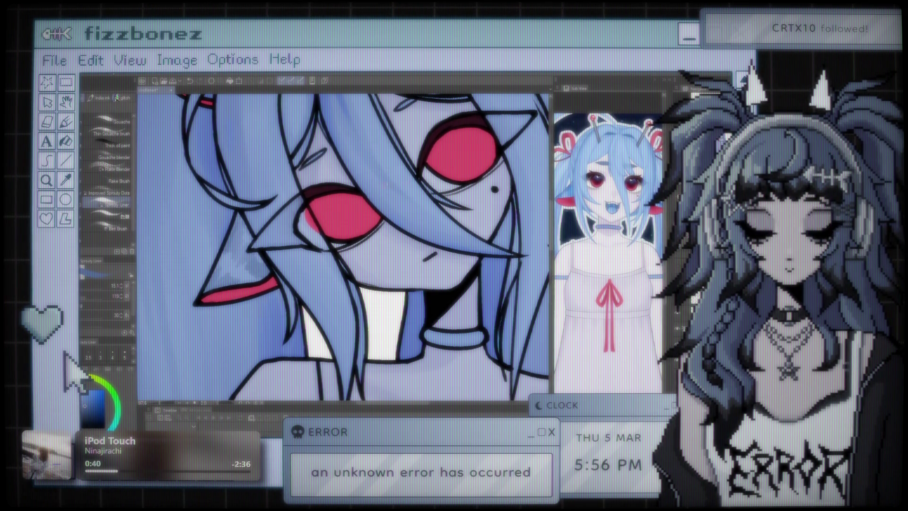
pyautogui.moveTo(345, 246); pyautogui.dragTo(213, 308)
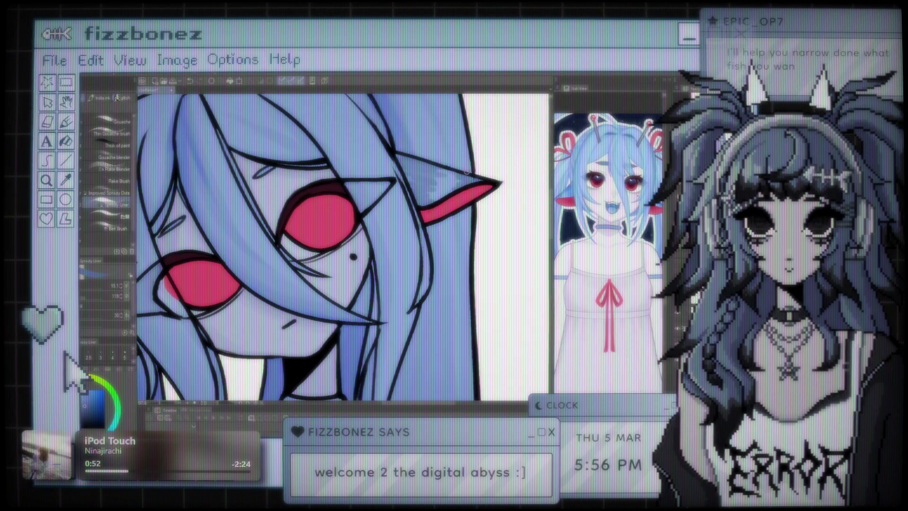
pyautogui.hotkey('ctrl', '-')
pyautogui.hotkey('ctrl', '-')
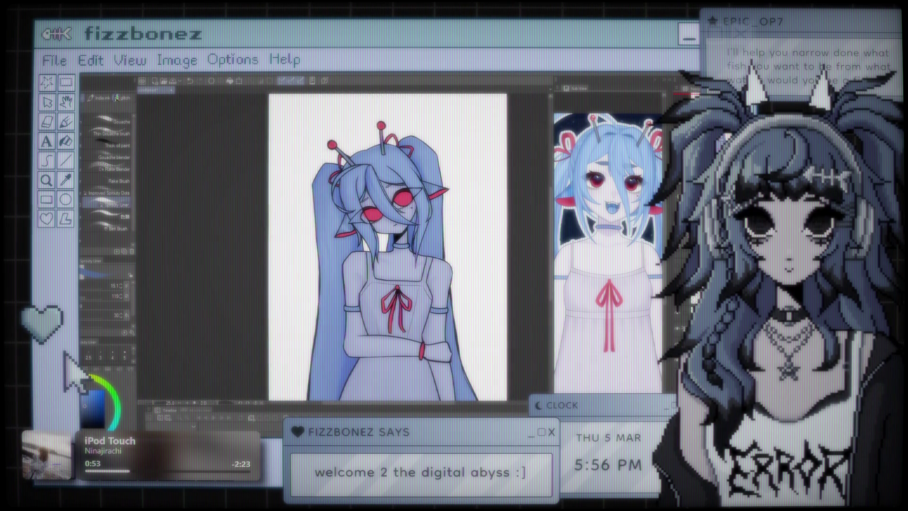
# Deepen the blue shading inside both pointed ears and under the bangs, then check the full view
pyautogui.hotkey('ctrl', '+')
pyautogui.hotkey('ctrl', '+')
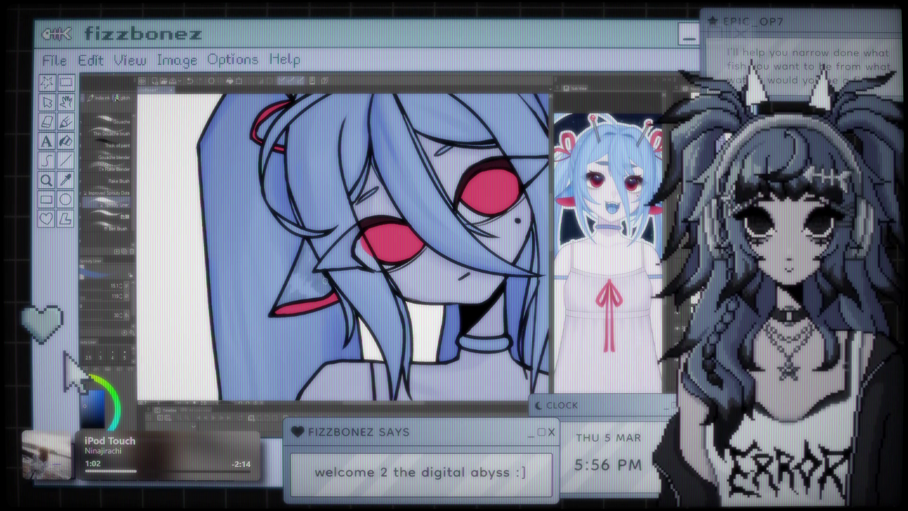
pyautogui.scroll(-2, 329, 273)
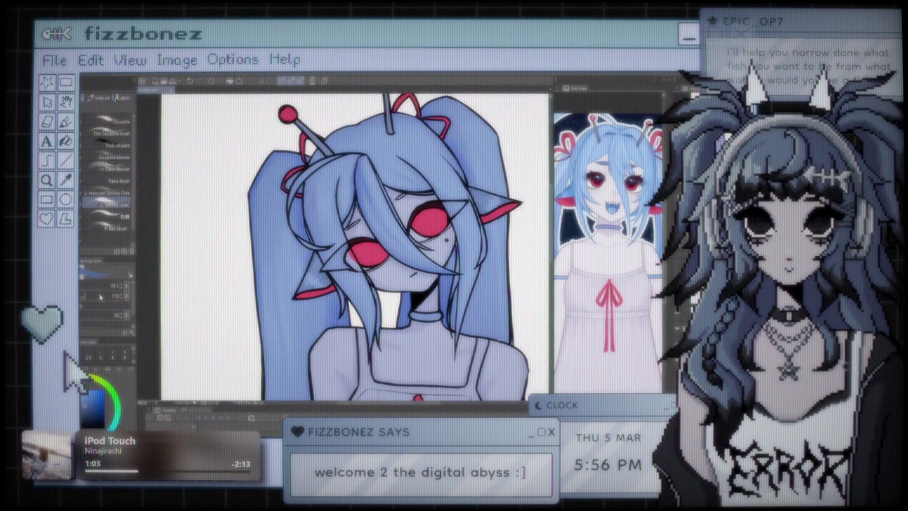
pyautogui.scroll(-3, 330, 273)
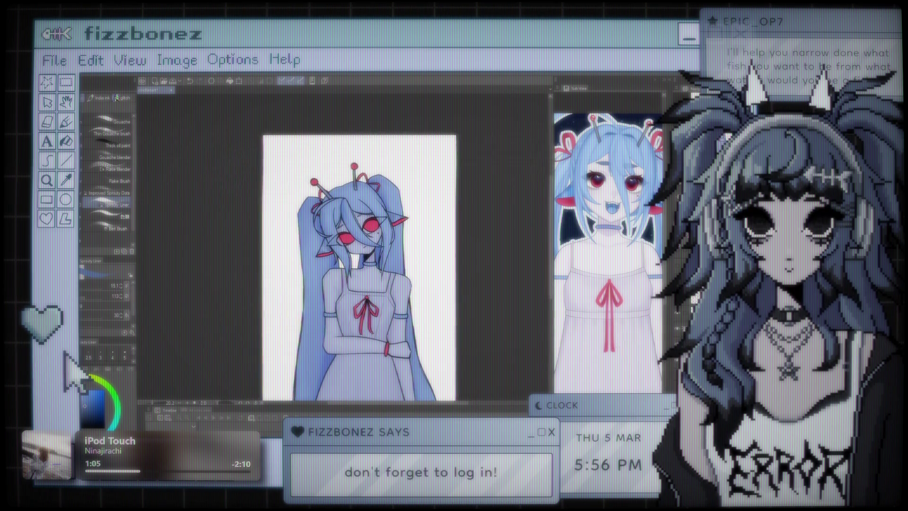
pyautogui.scroll(5, 369, 242)
pyautogui.scroll(3, 369, 242)
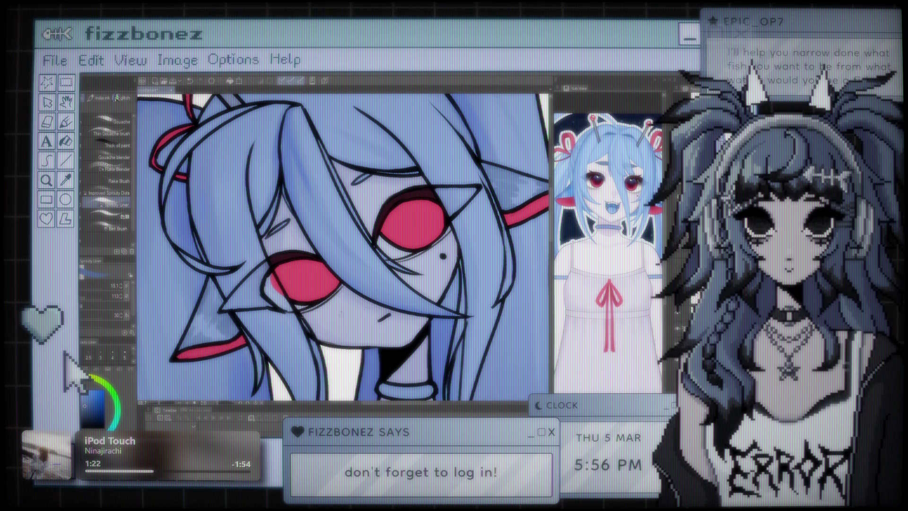
pyautogui.hotkey('ctrl', '-')
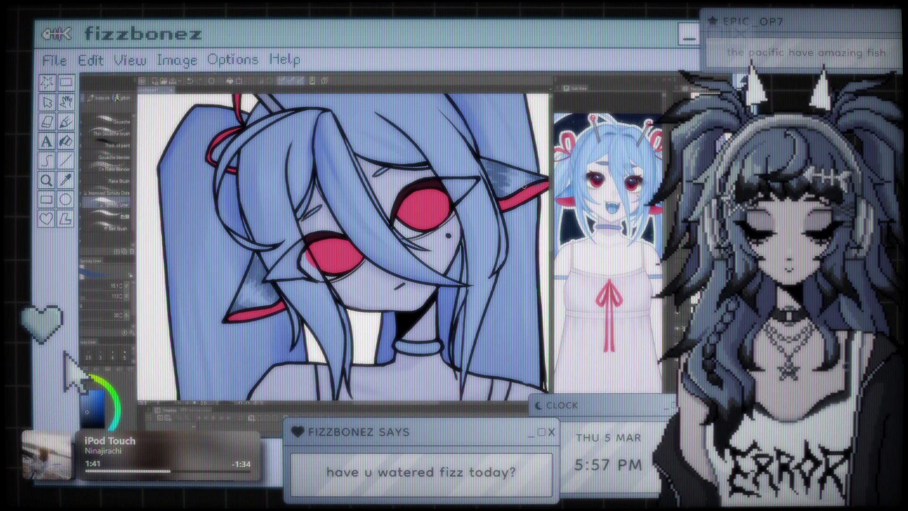
pyautogui.scroll(-8, 524, 186)
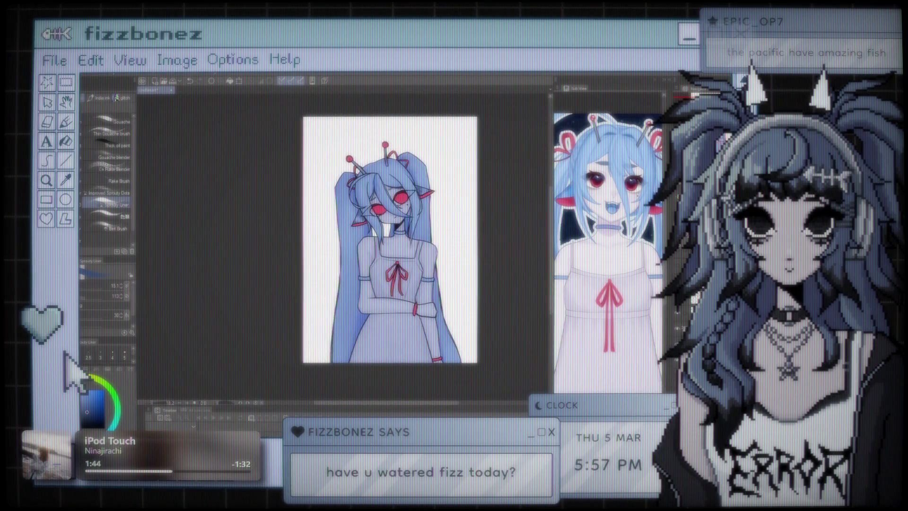
# Review the face, neck and dress shadows by panning and zooming across the figure
pyautogui.scroll(4, 524, 186)
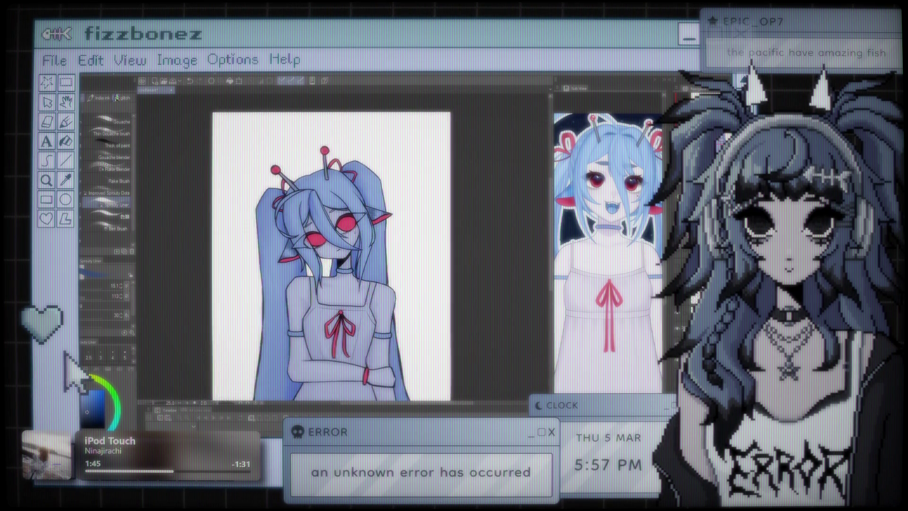
pyautogui.scroll(4, 293, 239)
pyautogui.scroll(-2, 343, 246)
pyautogui.scroll(3, 343, 246)
pyautogui.scroll(1, 343, 246)
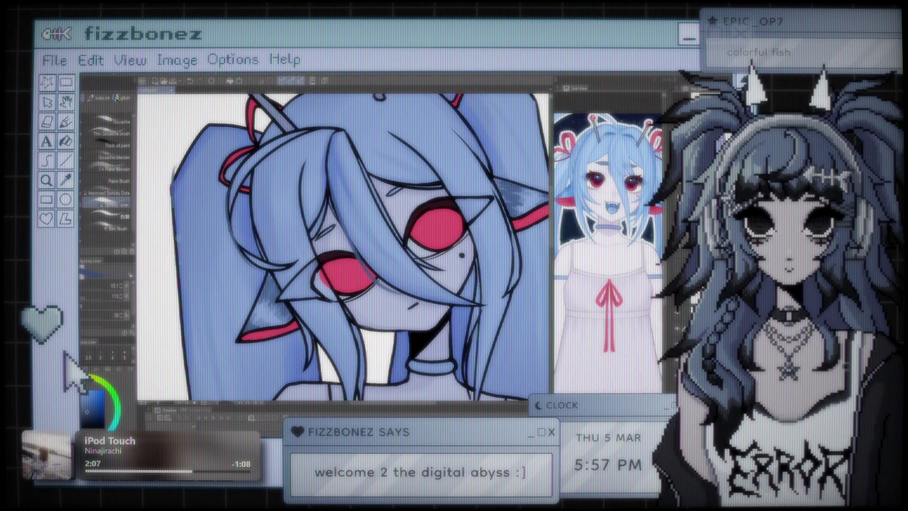
pyautogui.scroll(-5, 282, 289)
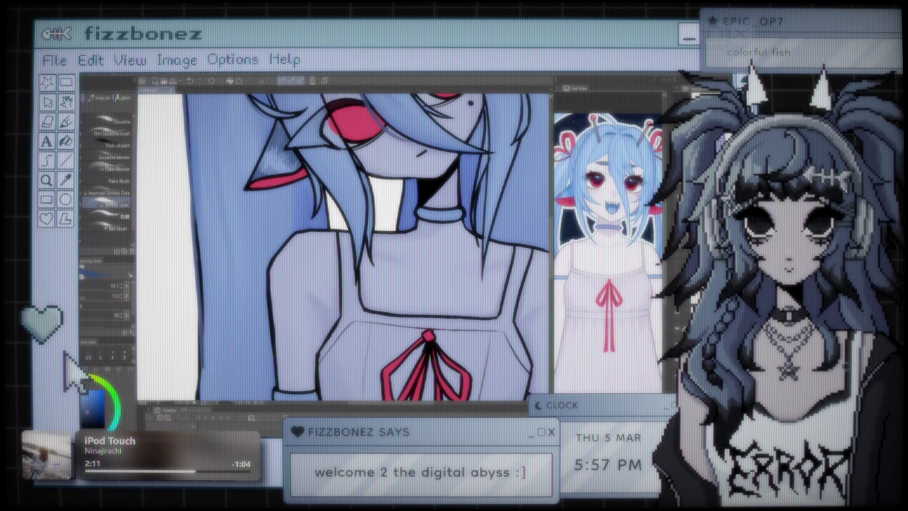
pyautogui.moveTo(283, 290); pyautogui.dragTo(298, 261)
pyautogui.scroll(-5, 345, 245)
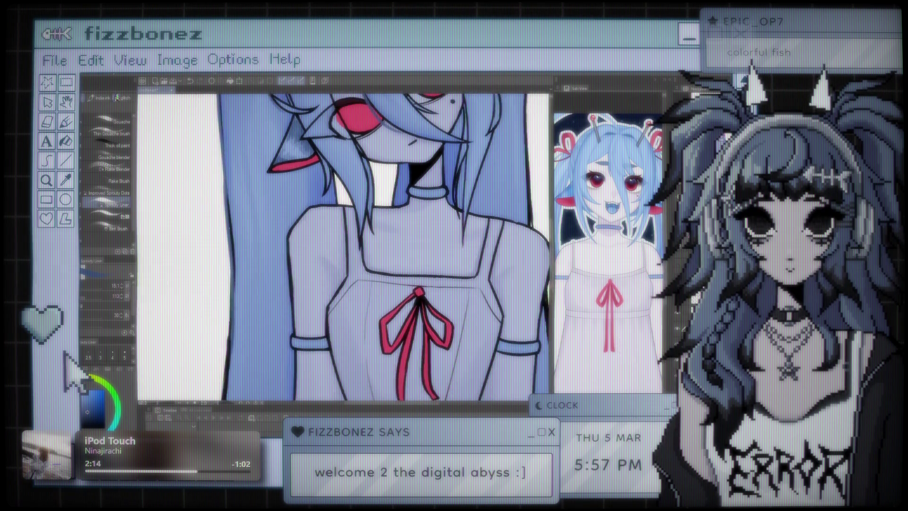
pyautogui.scroll(2, 345, 246)
pyautogui.scroll(2, 345, 245)
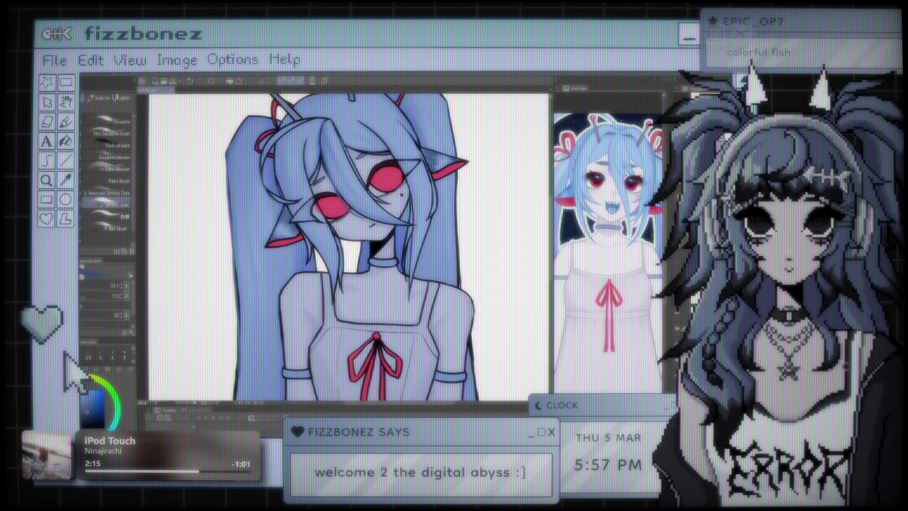
pyautogui.scroll(1, 345, 246)
pyautogui.scroll(3, 343, 212)
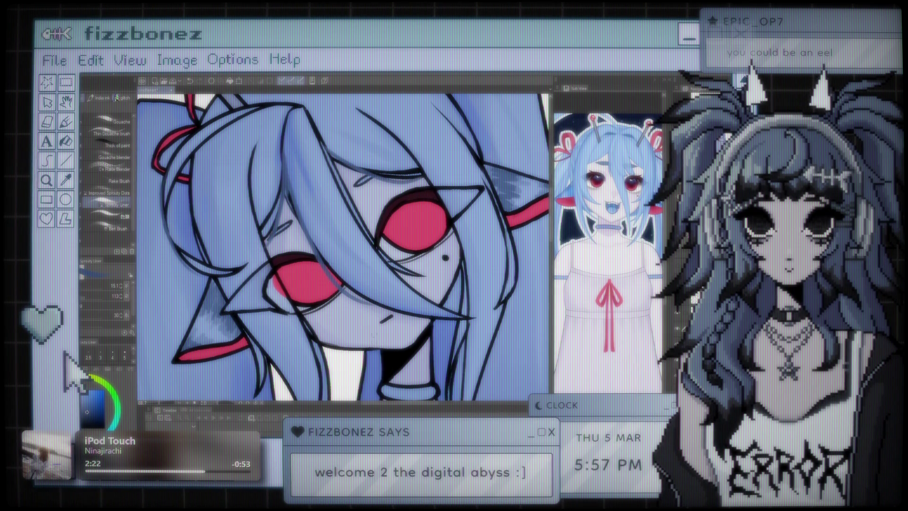
pyautogui.moveTo(343, 283); pyautogui.dragTo(317, 160)
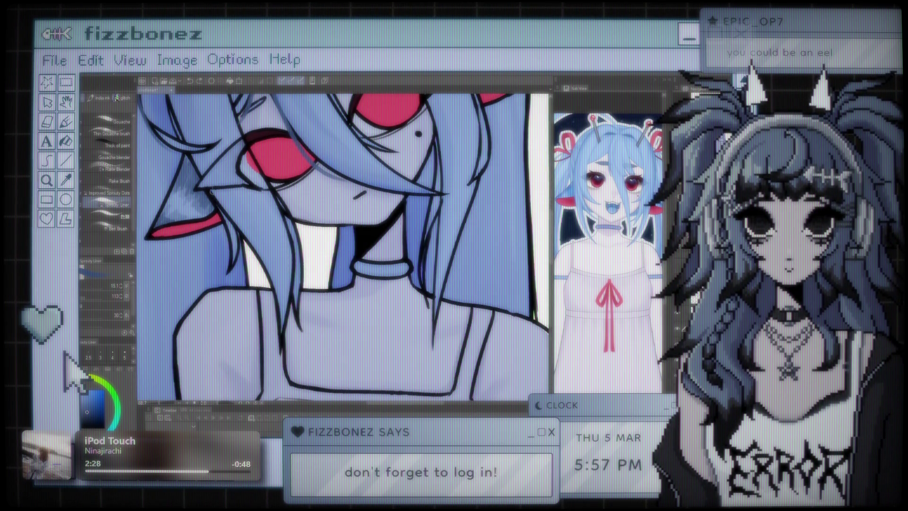
pyautogui.moveTo(208, 189); pyautogui.dragTo(347, 353)
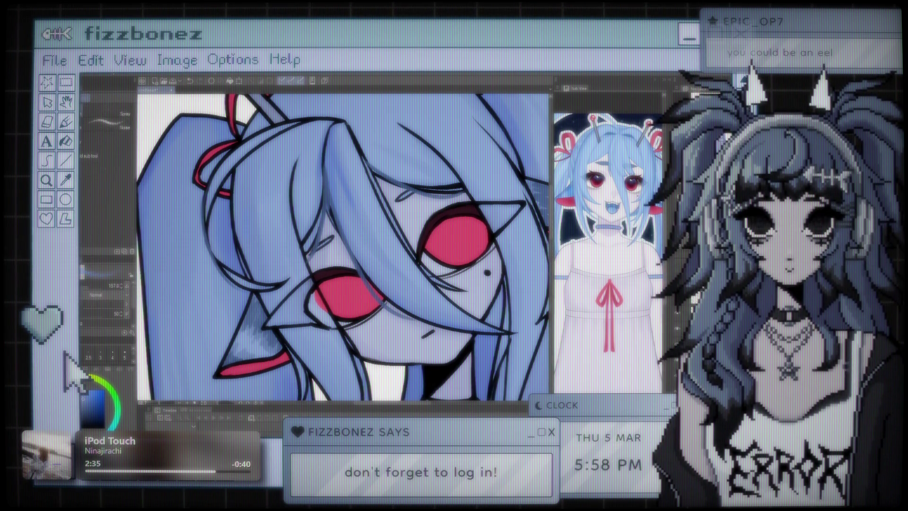
# Choose the Gouache blender sub-tool and set its brush size to 60
pyautogui.click(106, 157)
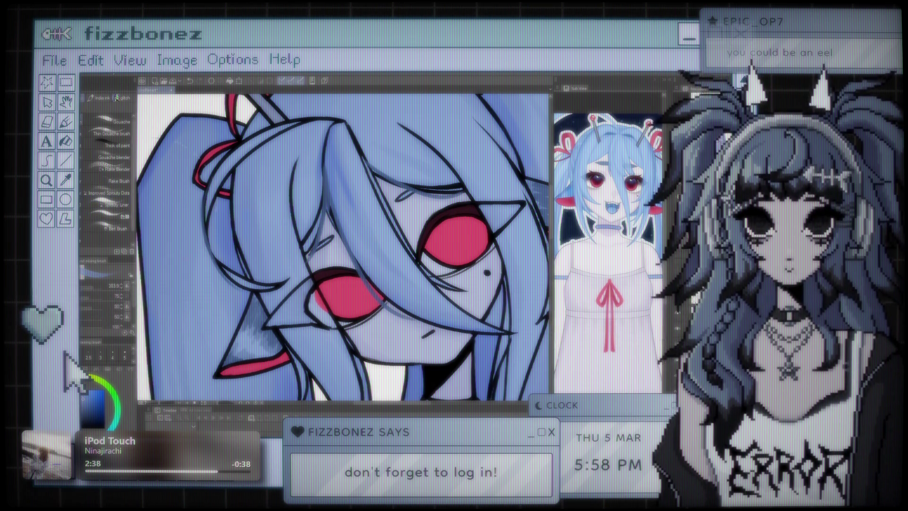
pyautogui.click(84, 289)
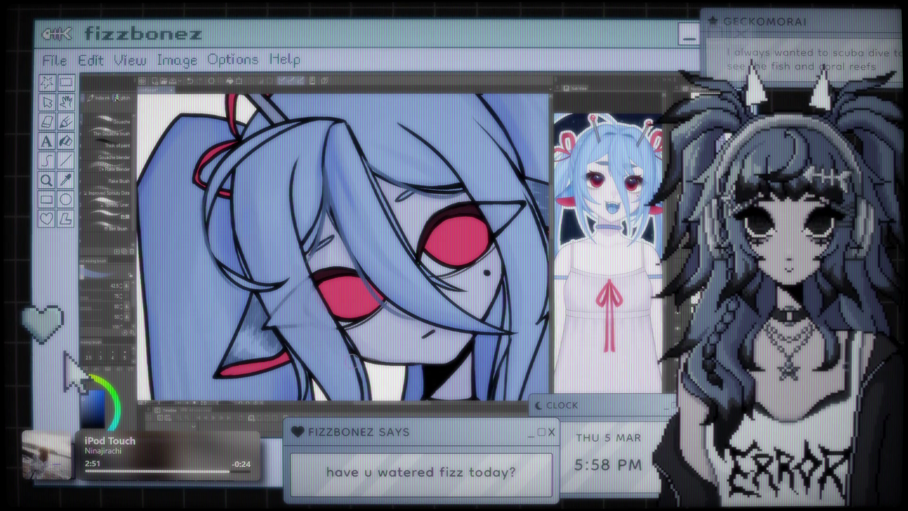
pyautogui.scroll(-5, 344, 246)
pyautogui.scroll(6, 360, 203)
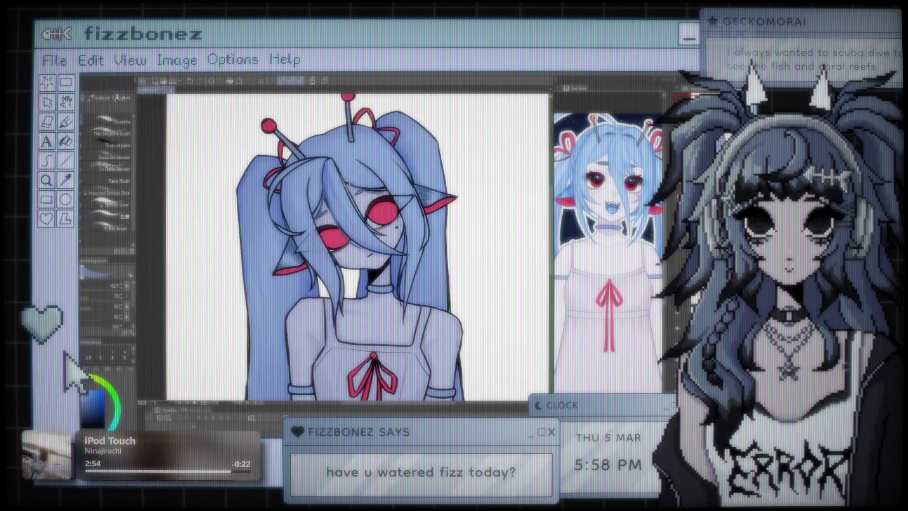
# Bring the right side of the face into view and switch to a mixing blender (J) to smooth shadows
pyautogui.scroll(2, 265, 275)
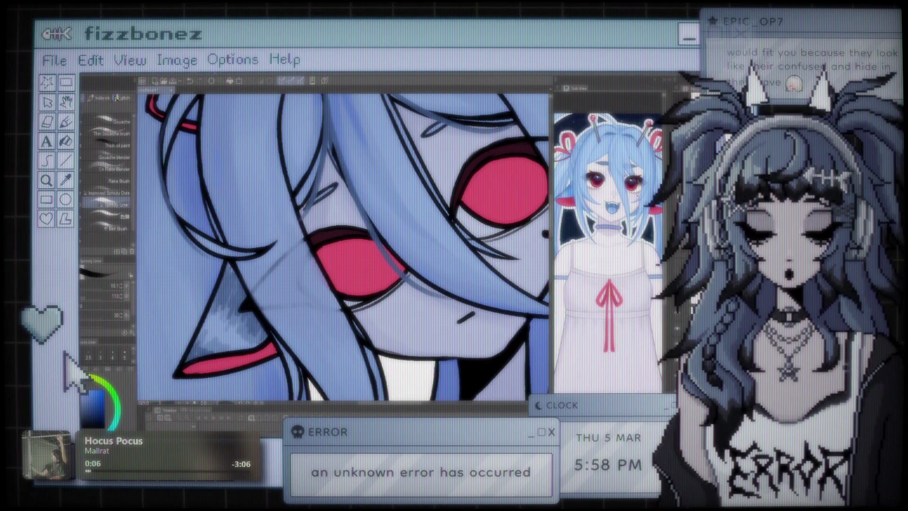
pyautogui.scroll(5, 339, 224)
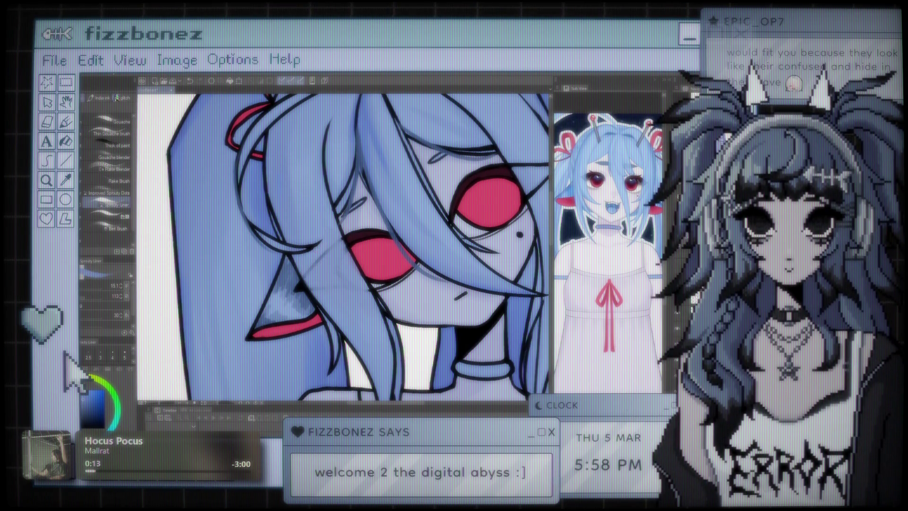
pyautogui.moveTo(519, 233); pyautogui.dragTo(365, 259)
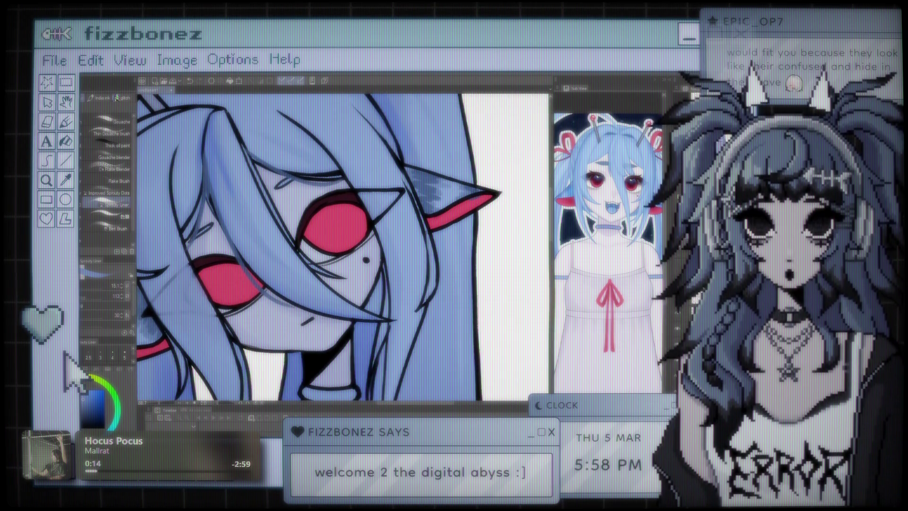
pyautogui.press('j')
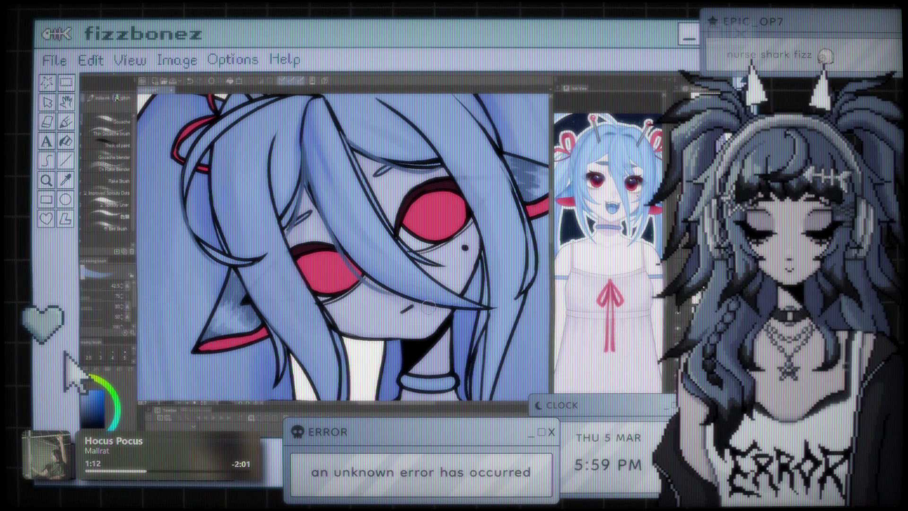
# Switch to the Eraser on the close-up face, then sample a dark pink-red for eye shadow
pyautogui.scroll(-5, 386, 281)
pyautogui.scroll(5, 354, 248)
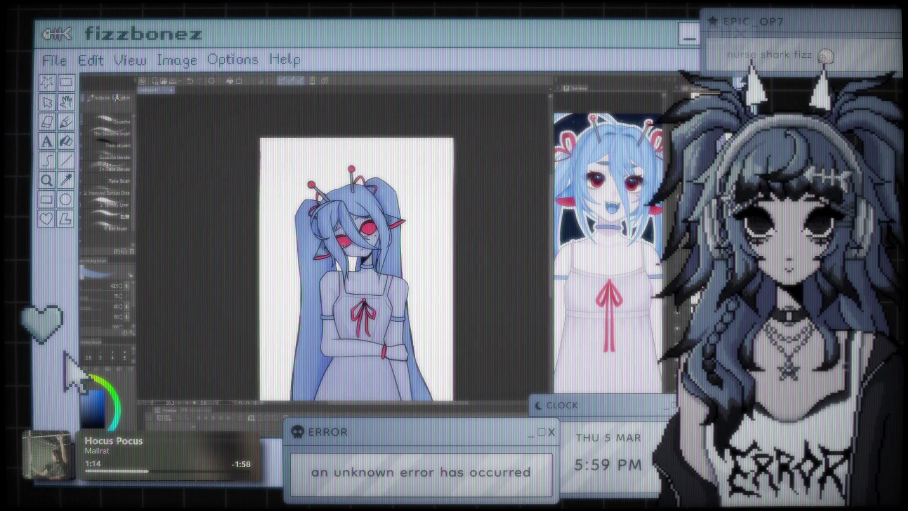
pyautogui.scroll(3, 345, 256)
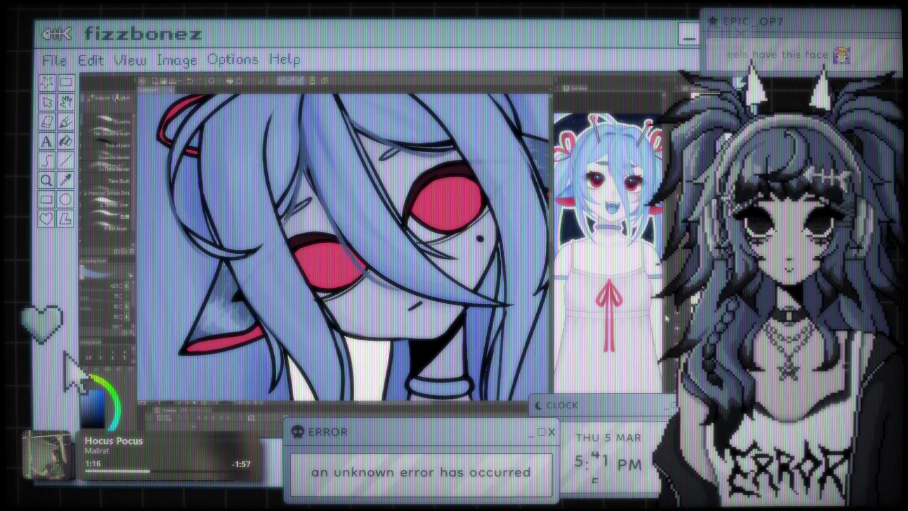
pyautogui.press('e')
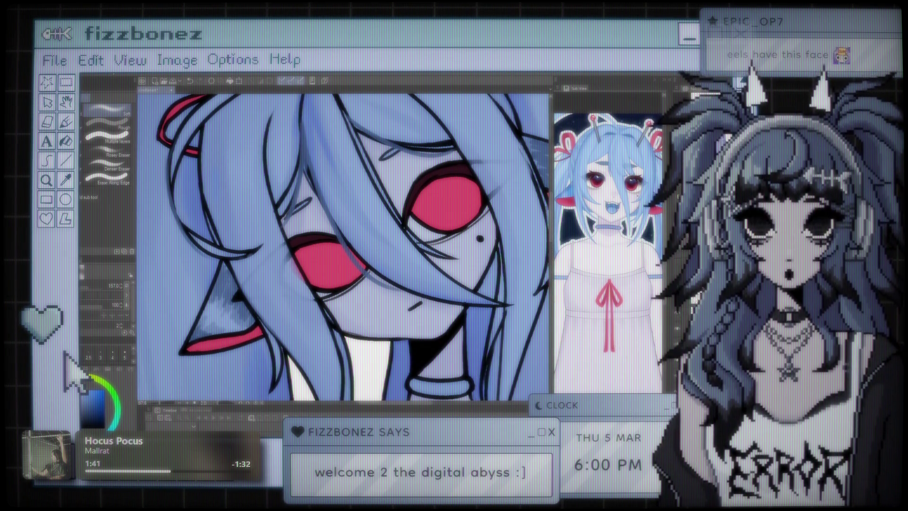
pyautogui.scroll(-3, 337, 224)
pyautogui.scroll(3, 326, 229)
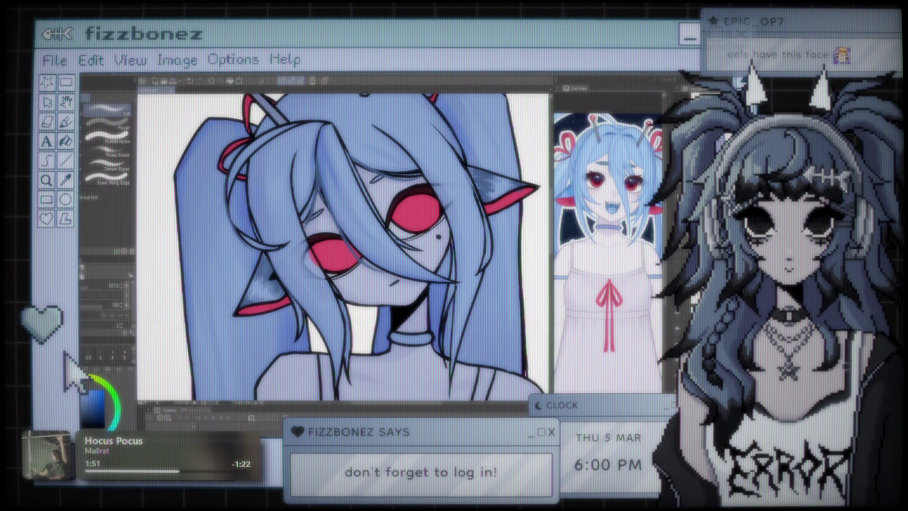
pyautogui.click(422, 189)
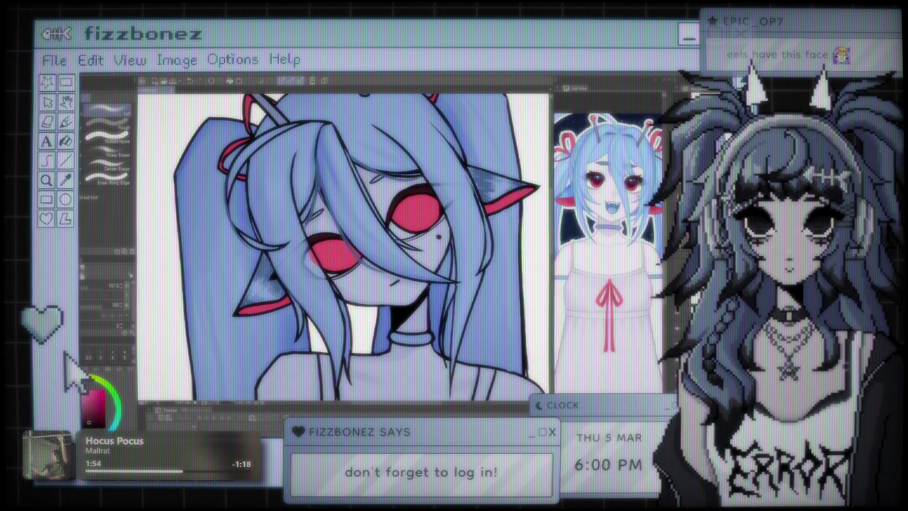
# Paint a soft dark-red shadow stroke above the right eye with the brush, keeping both eyes in view
pyautogui.press('b')
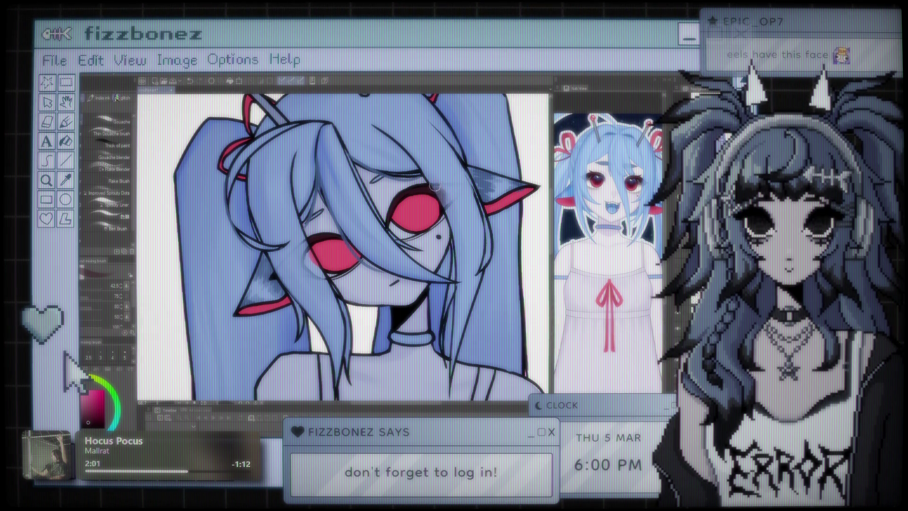
pyautogui.moveTo(448, 195); pyautogui.dragTo(440, 190)
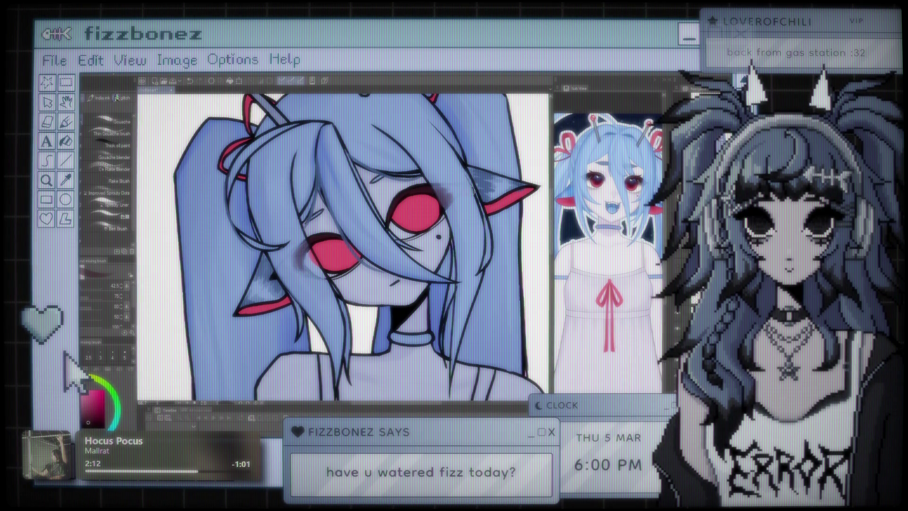
pyautogui.scroll(-3, 392, 245)
pyautogui.scroll(4, 392, 244)
pyautogui.scroll(2, 392, 244)
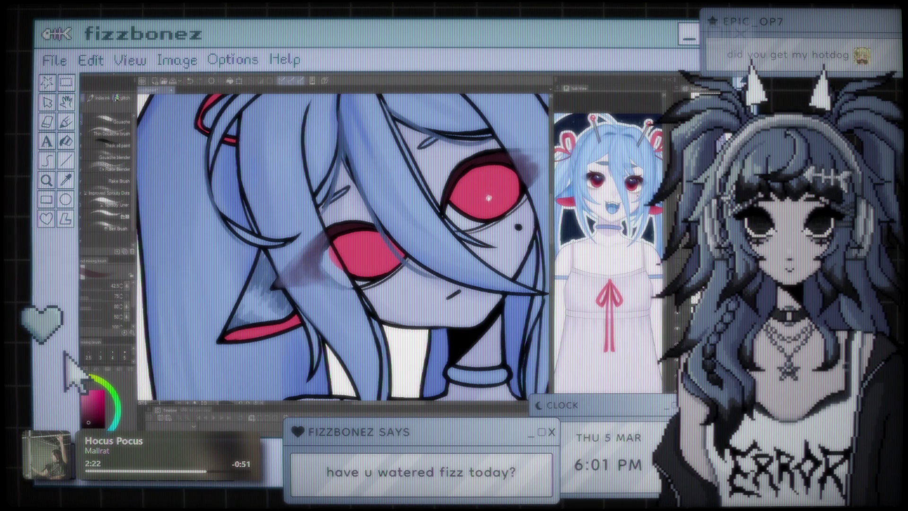
pyautogui.moveTo(307, 255); pyautogui.dragTo(223, 284)
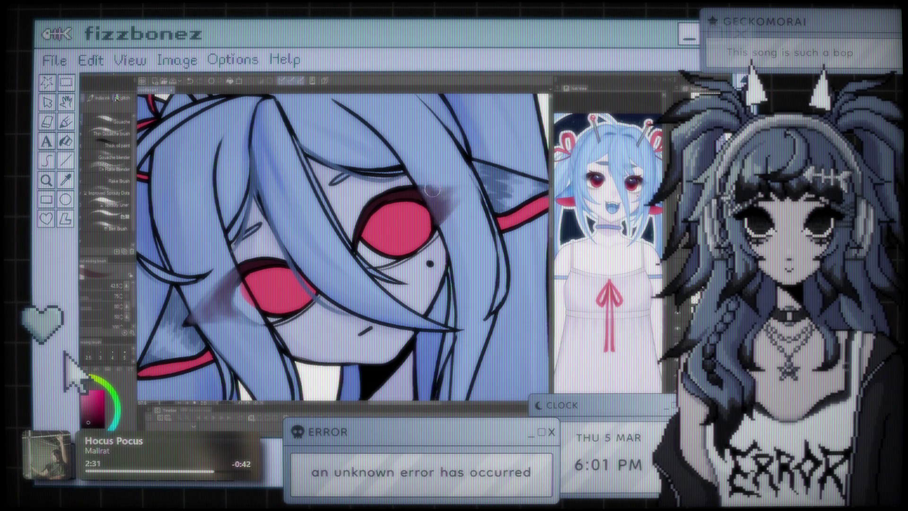
pyautogui.moveTo(237, 313); pyautogui.dragTo(283, 235)
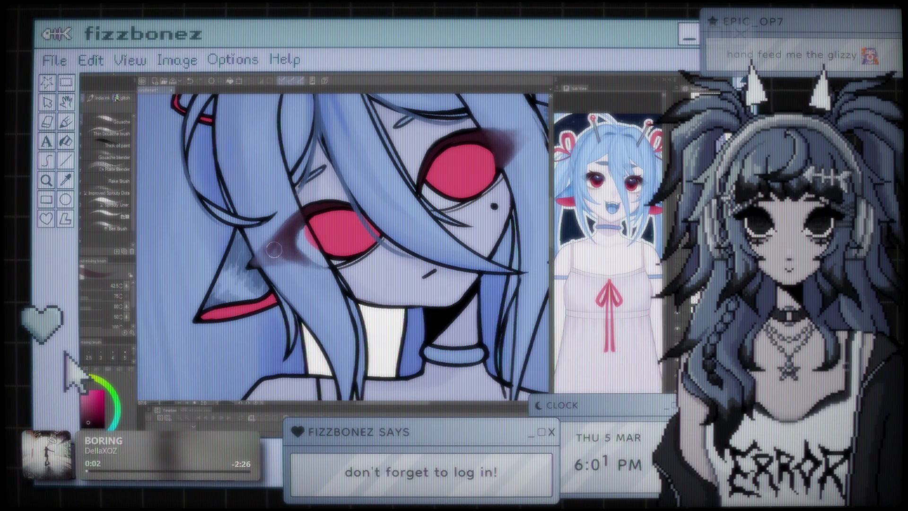
# Darken and lengthen the dark-red shadow beside the eye into a wing toward the ear
pyautogui.scroll(-5, 238, 243)
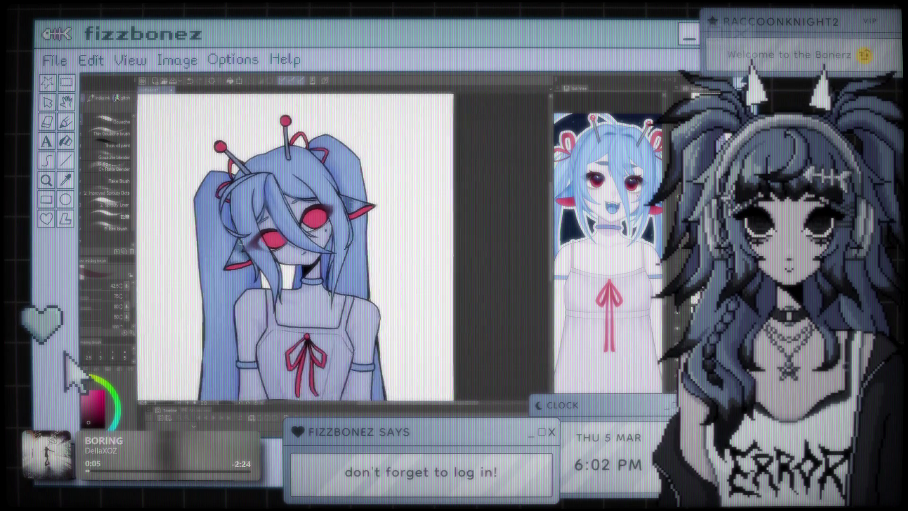
pyautogui.scroll(6, 368, 284)
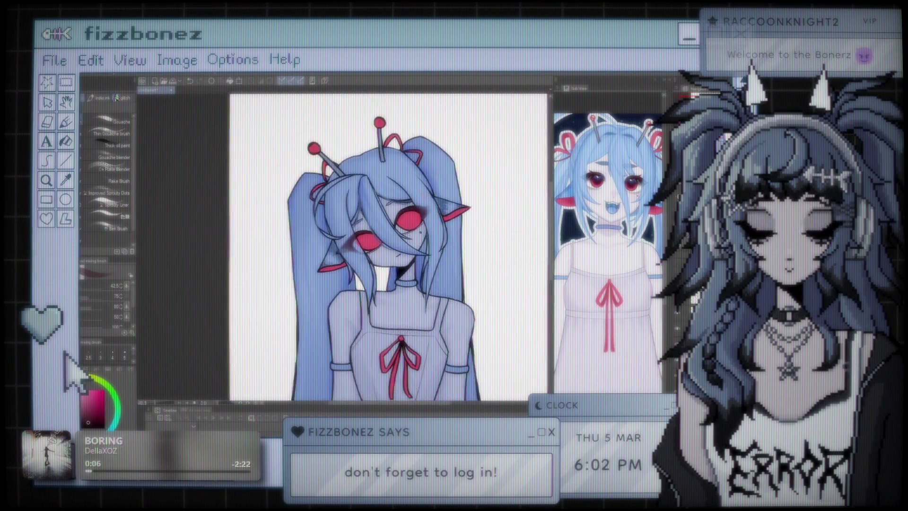
pyautogui.scroll(2, 369, 284)
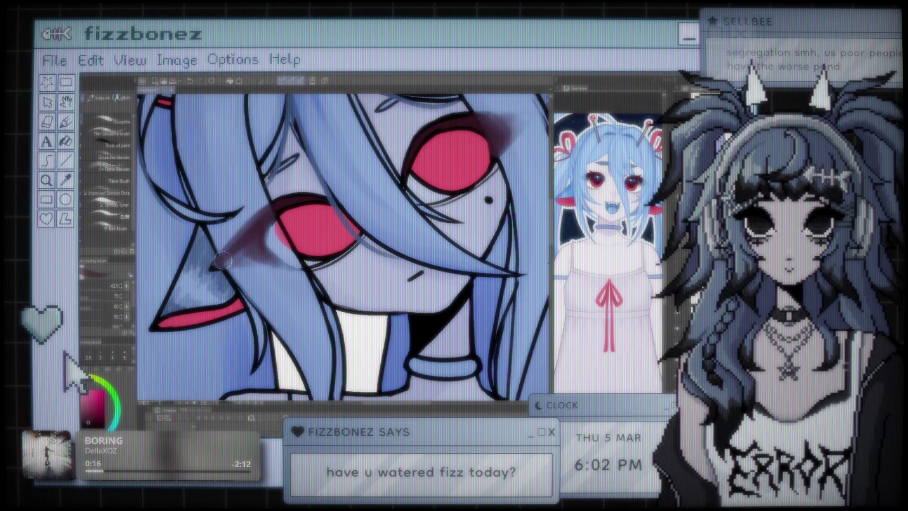
pyautogui.moveTo(225, 258)
pyautogui.mouseDown()
pyautogui.moveTo(210, 268)
pyautogui.moveTo(263, 260)
pyautogui.mouseUp()
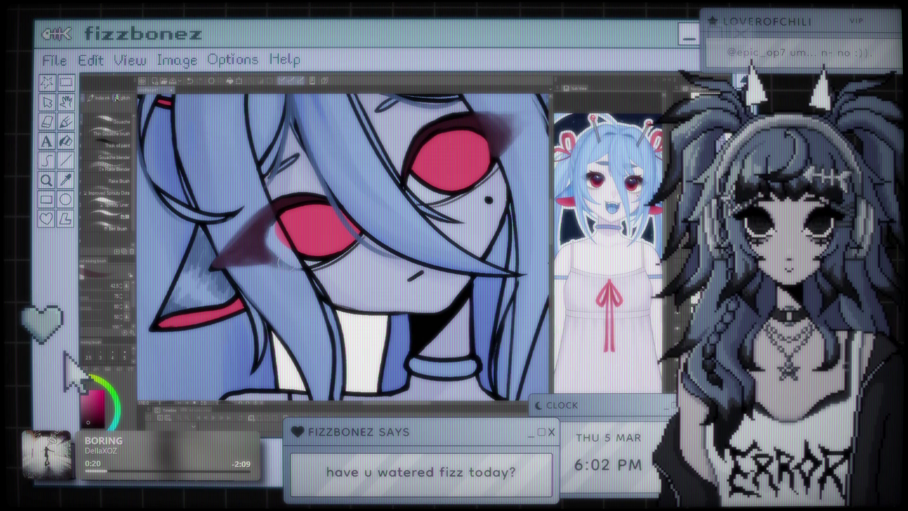
pyautogui.moveTo(483, 113)
pyautogui.mouseDown()
pyautogui.moveTo(425, 142)
pyautogui.moveTo(384, 179)
pyautogui.moveTo(416, 176)
pyautogui.mouseUp()
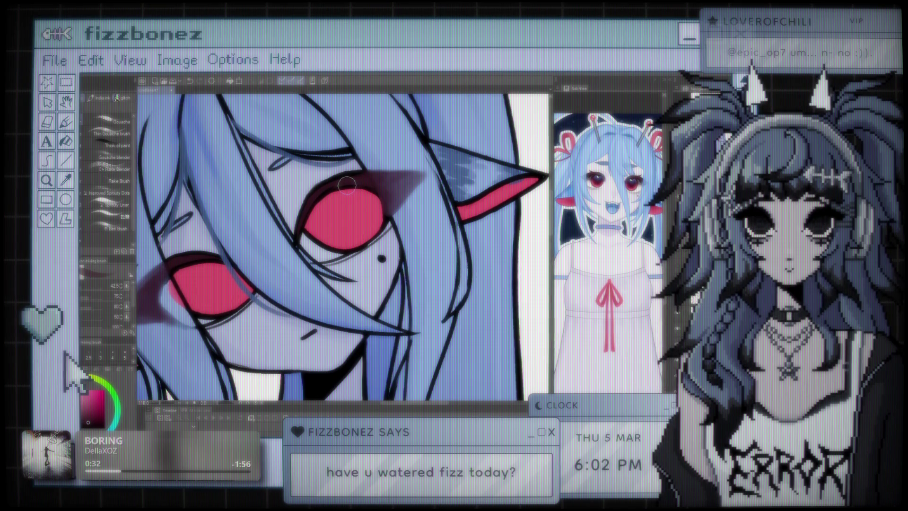
pyautogui.scroll(-10, 346, 185)
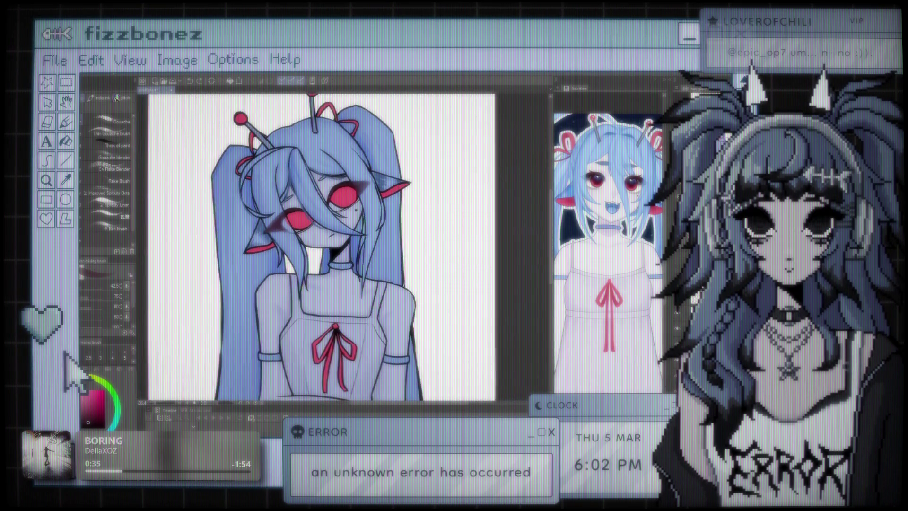
pyautogui.scroll(10, 359, 198)
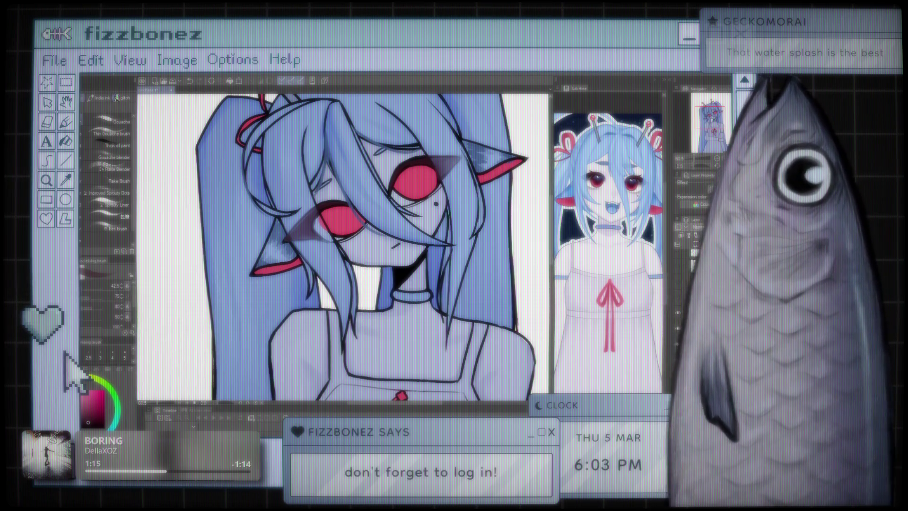
# Erase the shadow wings' edges back into the skin, then pick dark blue for the brush
pyautogui.scroll(-3, 431, 219)
pyautogui.scroll(6, 430, 219)
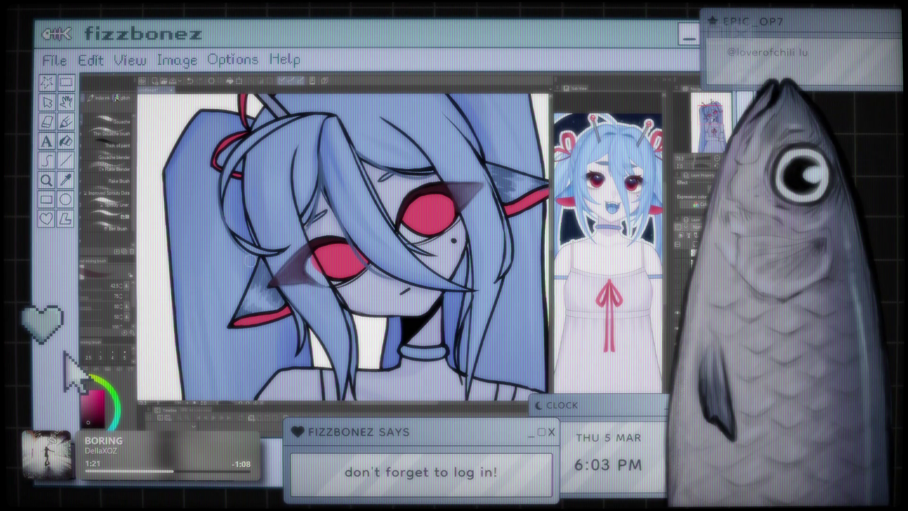
pyautogui.press('e')
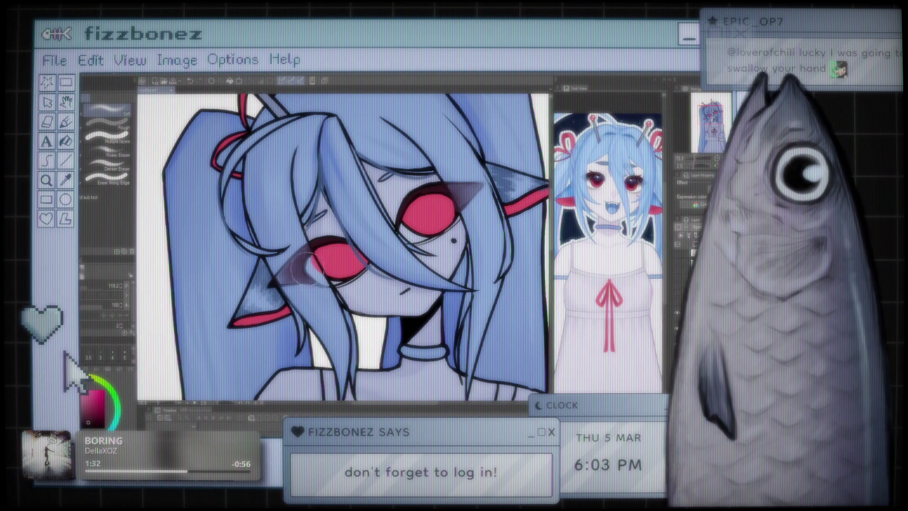
pyautogui.keyDown('alt'); pyautogui.click(280, 230); pyautogui.keyUp('alt')
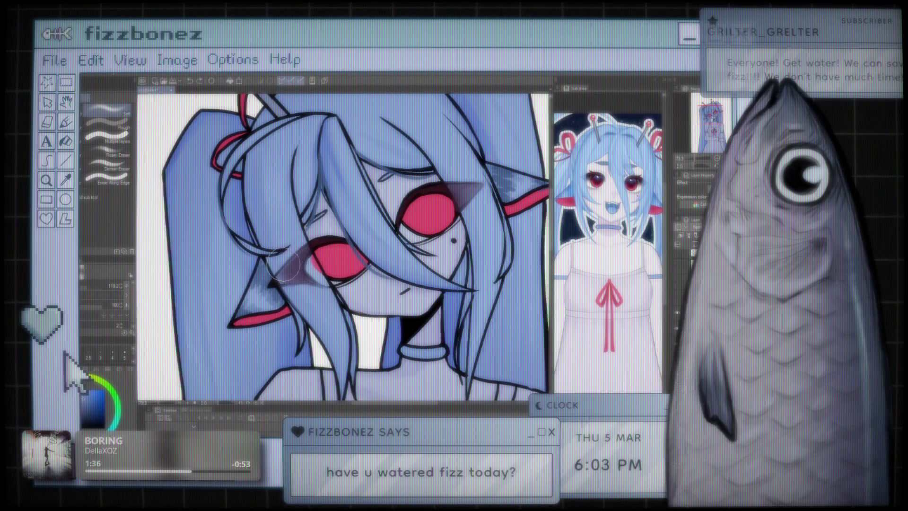
pyautogui.press('b')
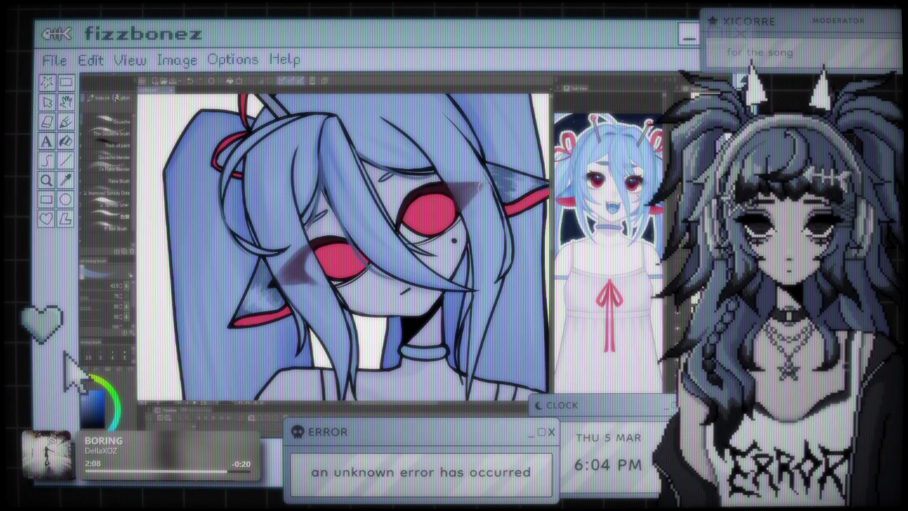
pyautogui.scroll(-6, 453, 194)
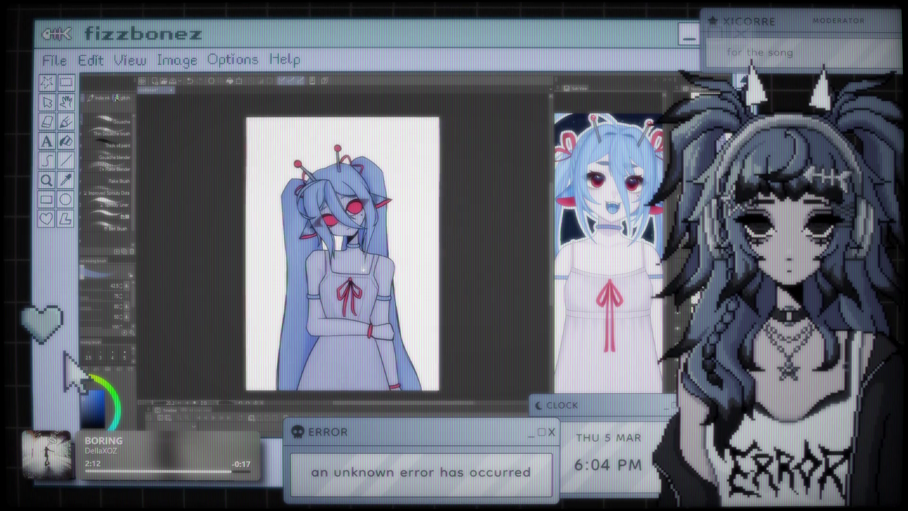
pyautogui.scroll(6, 336, 232)
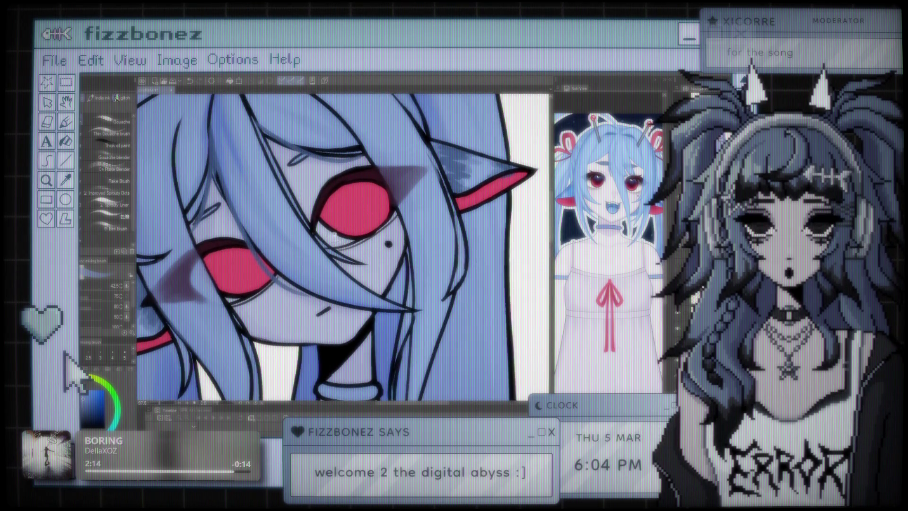
pyautogui.scroll(2, 336, 233)
pyautogui.scroll(2, 343, 246)
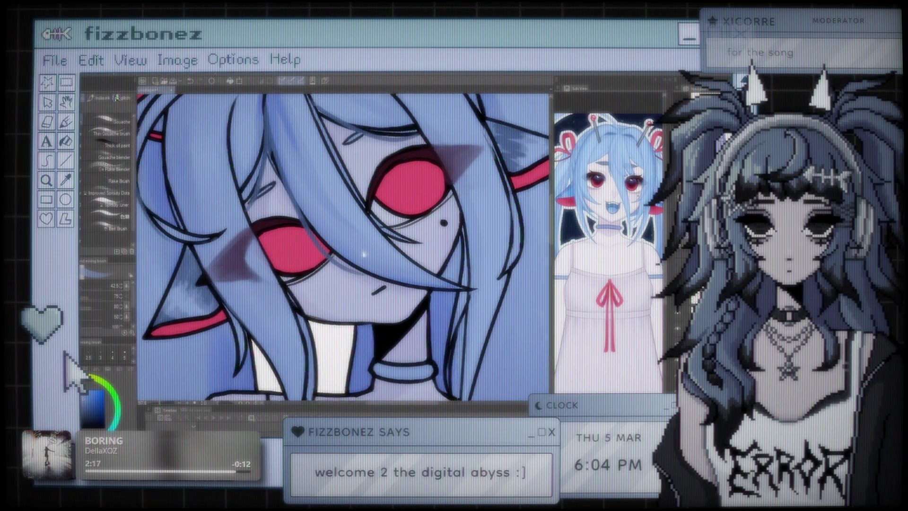